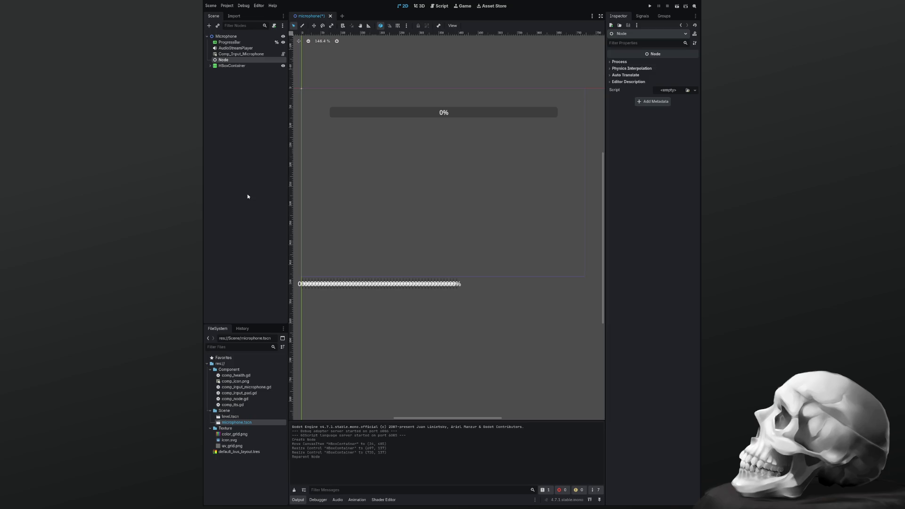
# Delete the stray Node, then expand and select the HBoxContainer to list its ProgressBars
pyautogui.press('Delete')
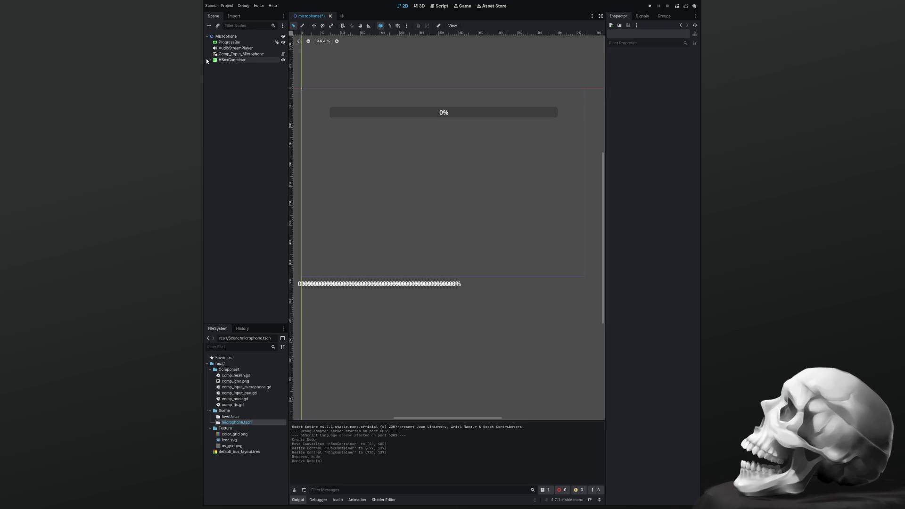
pyautogui.click(210, 60)
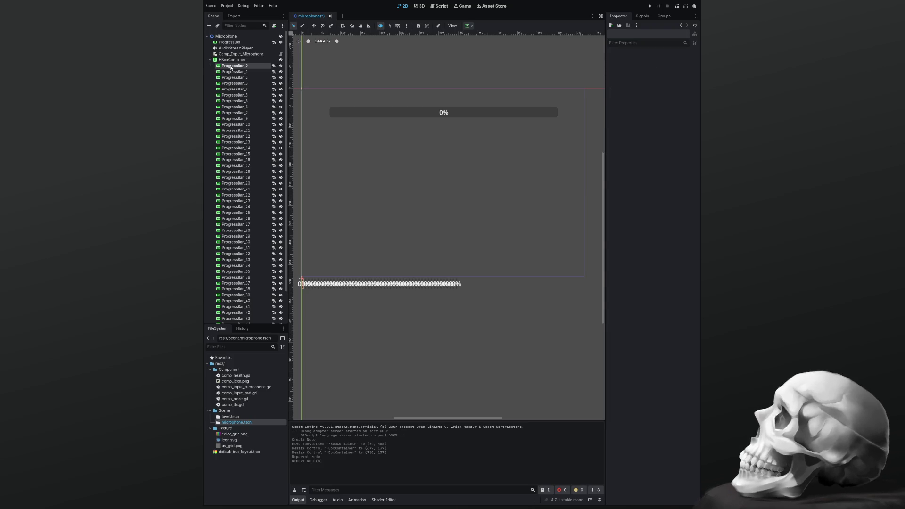
pyautogui.click(233, 66)
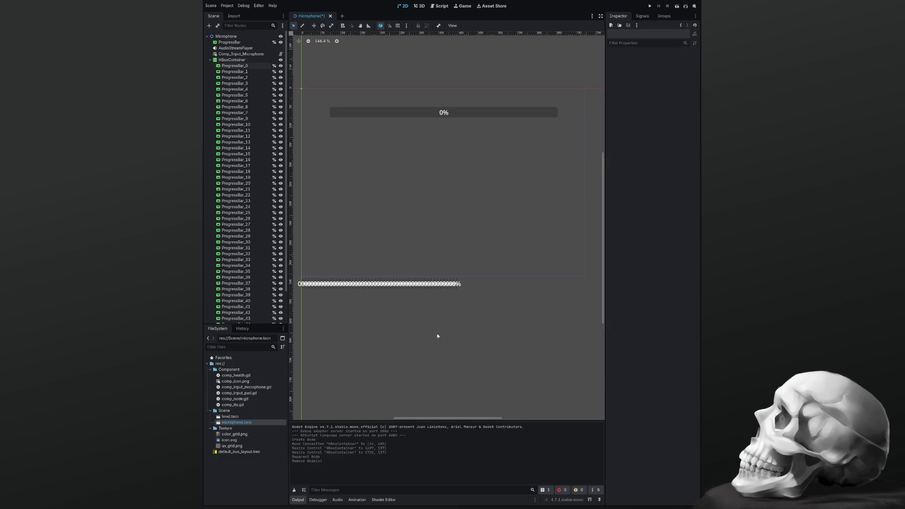
pyautogui.click(451, 315)
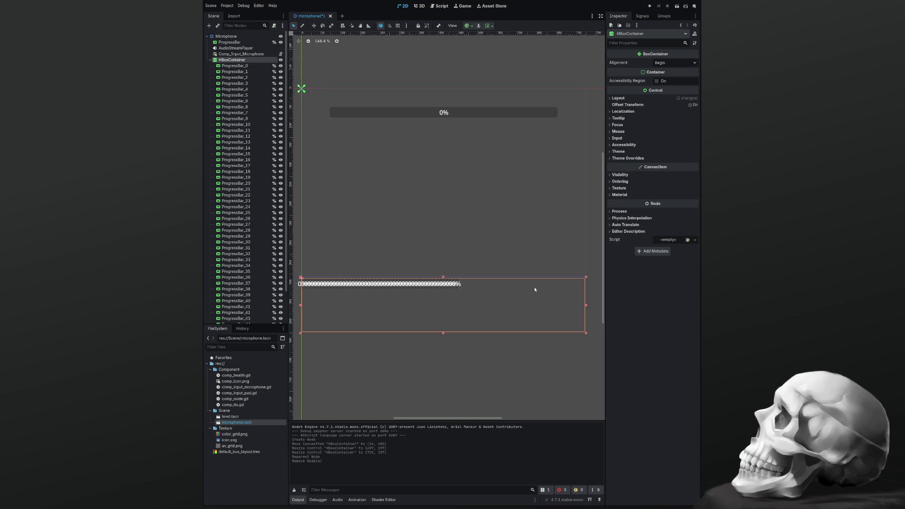
# Expand the HBoxContainer's Theme Overrides > Constants section to reveal Separation
pyautogui.click(611, 158)
pyautogui.click(613, 164)
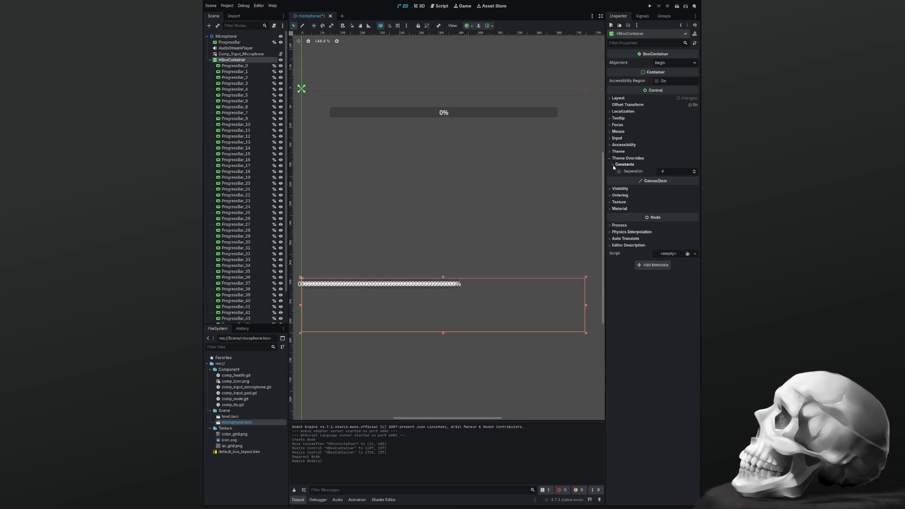
pyautogui.click(612, 165)
pyautogui.click(613, 164)
pyautogui.scroll(12, 417, 281)
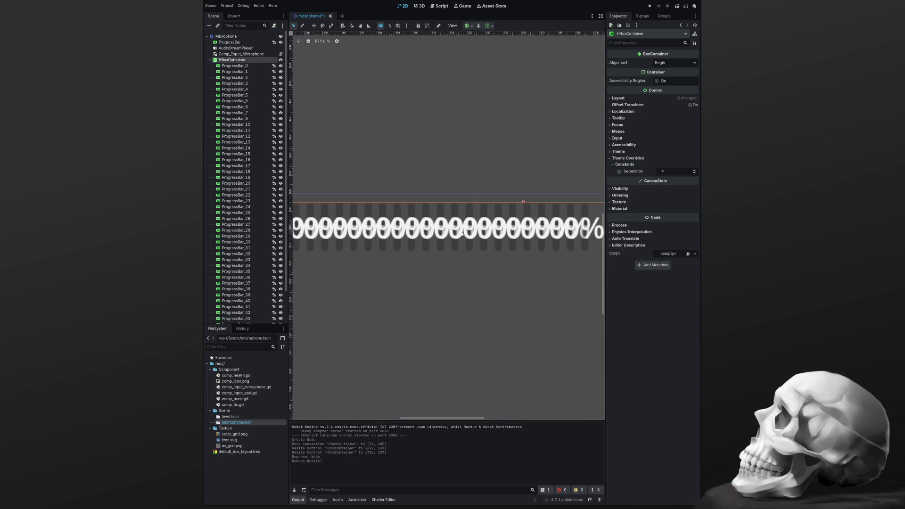
pyautogui.click(674, 171)
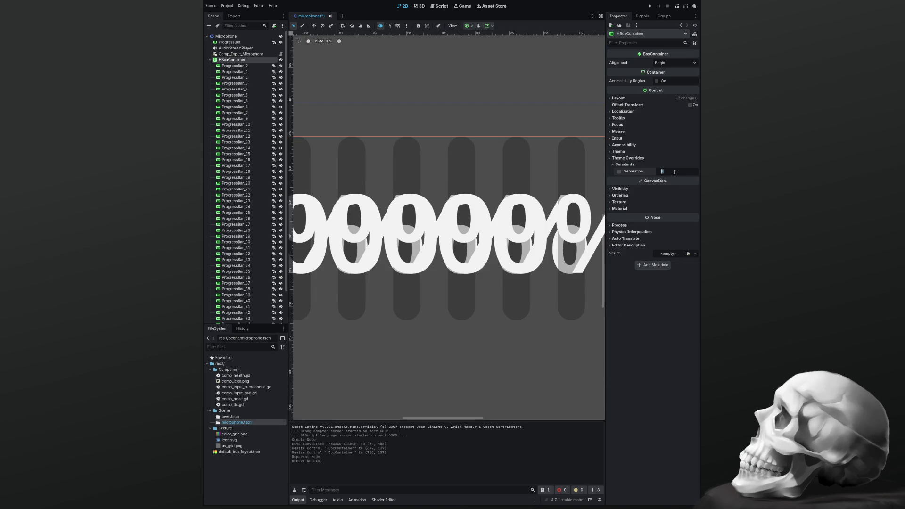
pyautogui.click(637, 172)
# Enable the Separation override and set its value to 10
pyautogui.click(619, 172)
pyautogui.moveTo(694, 171); pyautogui.dragTo(695, 170)
pyautogui.scroll(-20, 465, 281)
pyautogui.scroll(-5, 463, 278)
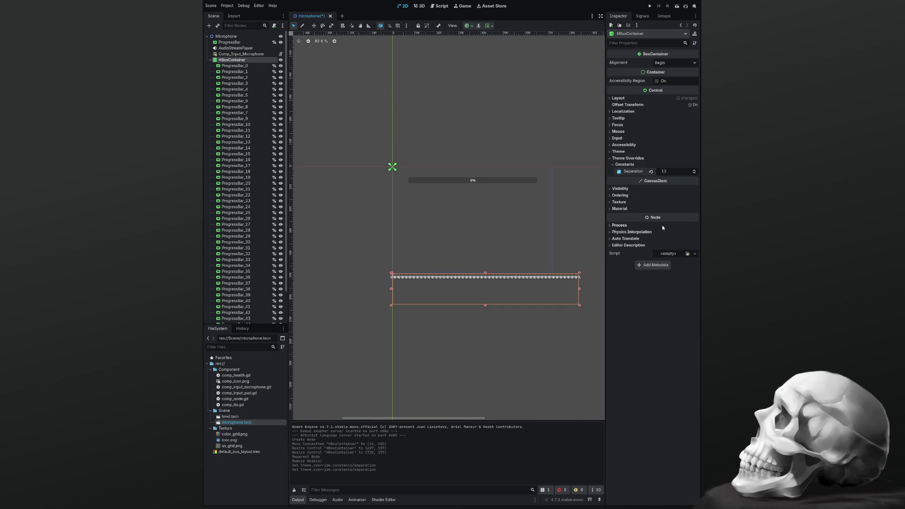
pyautogui.moveTo(693, 171); pyautogui.dragTo(693, 173)
pyautogui.click(693, 173)
pyautogui.scroll(3, 519, 306)
pyautogui.scroll(7, 520, 310)
pyautogui.click(613, 151)
pyautogui.click(629, 174)
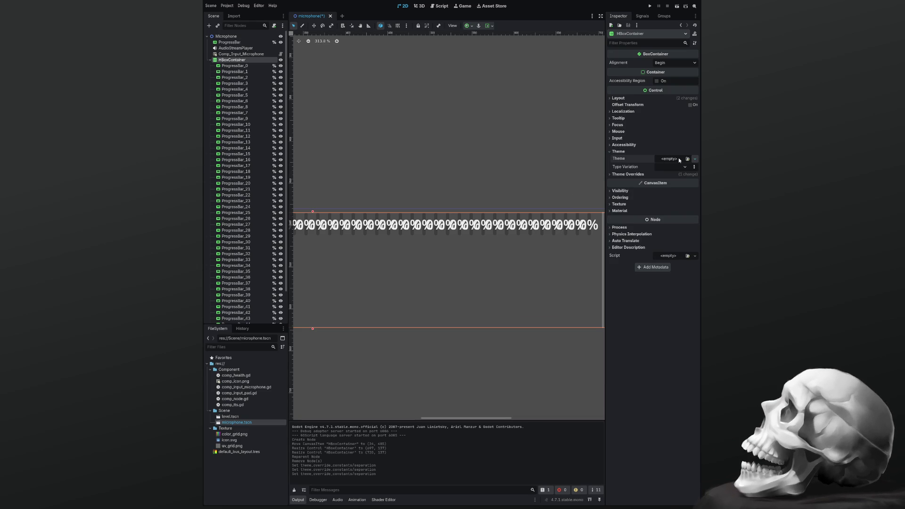
pyautogui.click(615, 151)
pyautogui.click(613, 145)
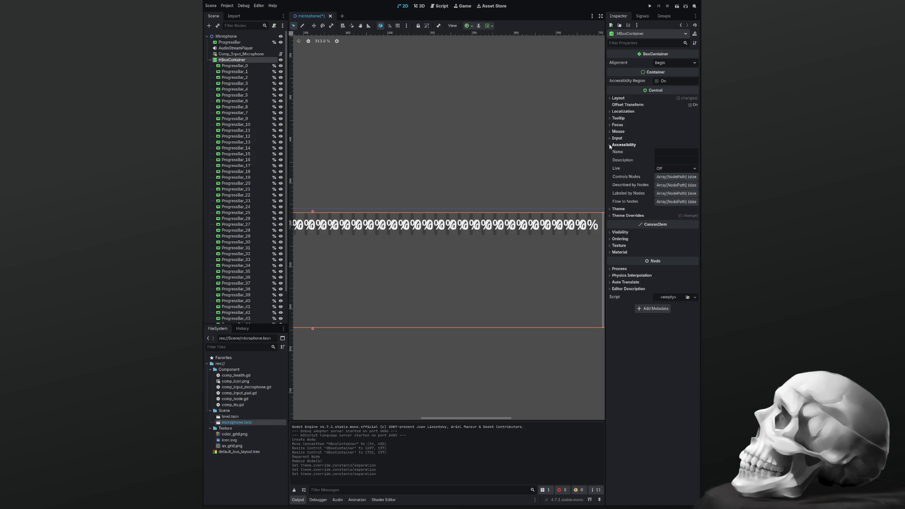
pyautogui.click(610, 145)
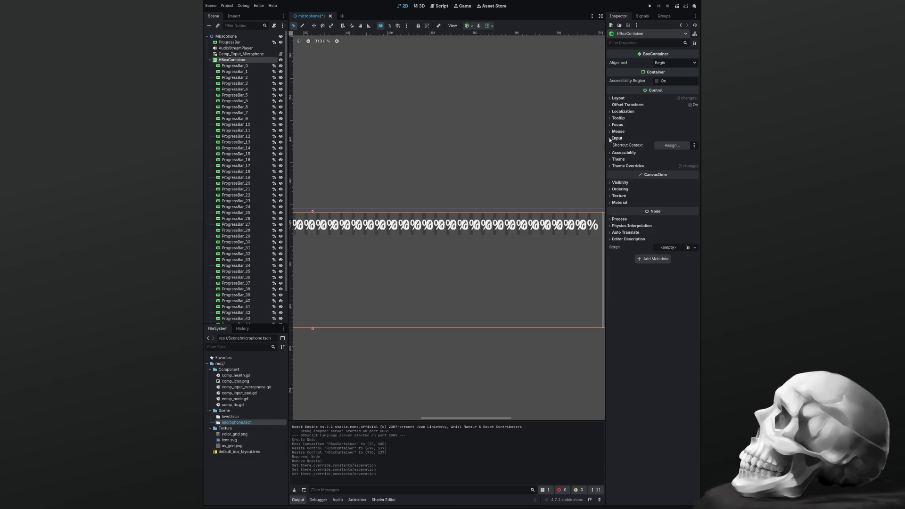
pyautogui.click(611, 132)
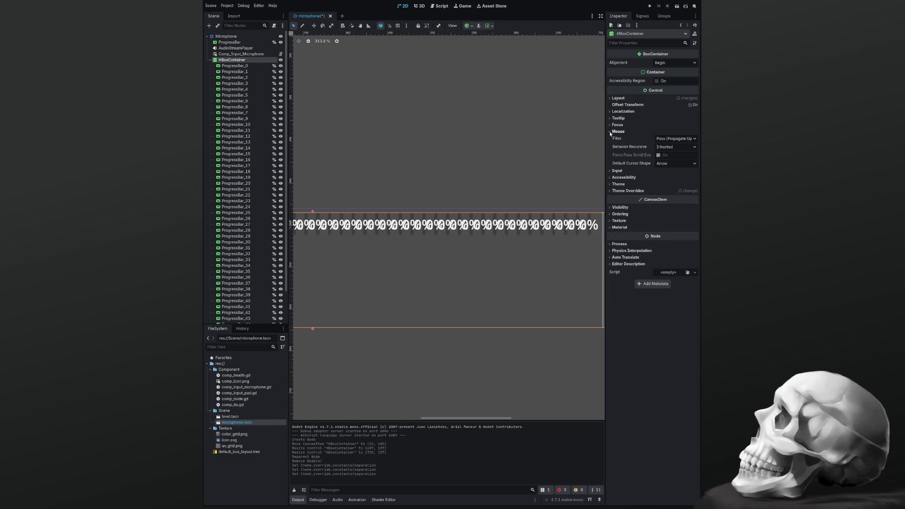
pyautogui.click(609, 131)
pyautogui.click(610, 125)
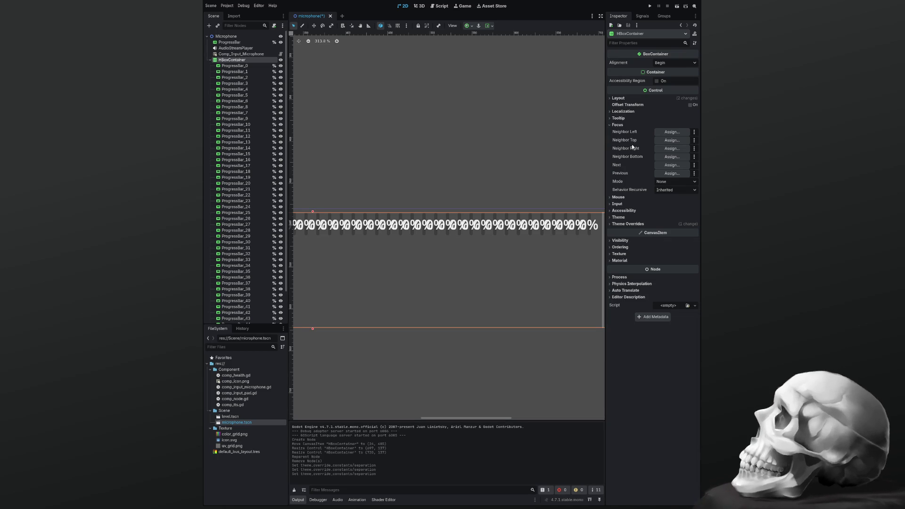
pyautogui.scroll(-6, 393, 281)
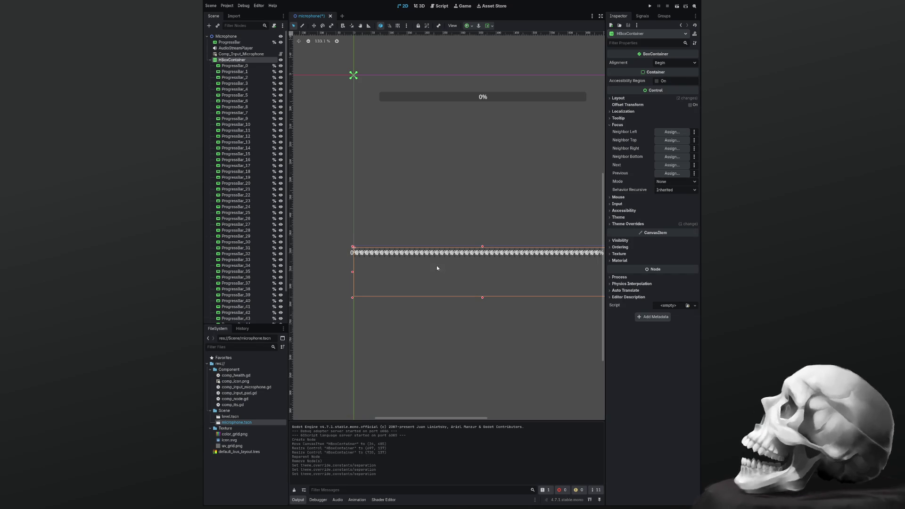
pyautogui.click(234, 66)
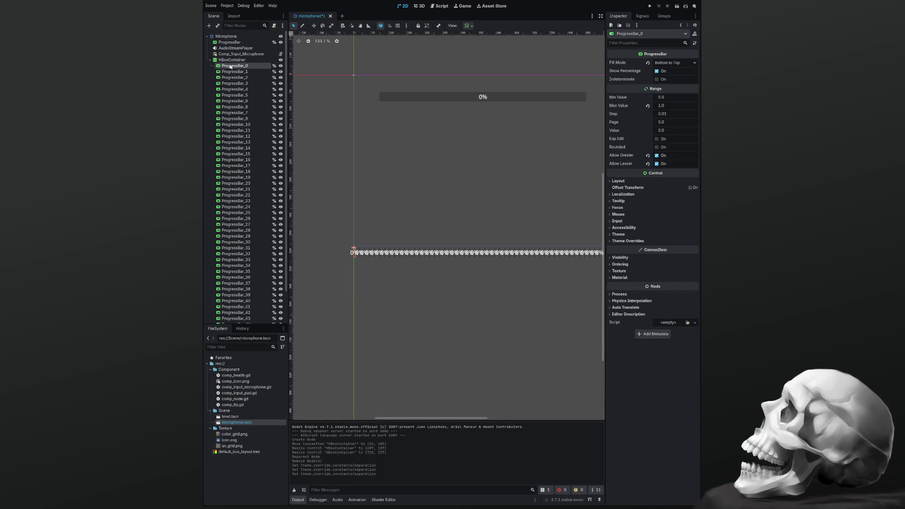
pyautogui.scroll(-2, 230, 217)
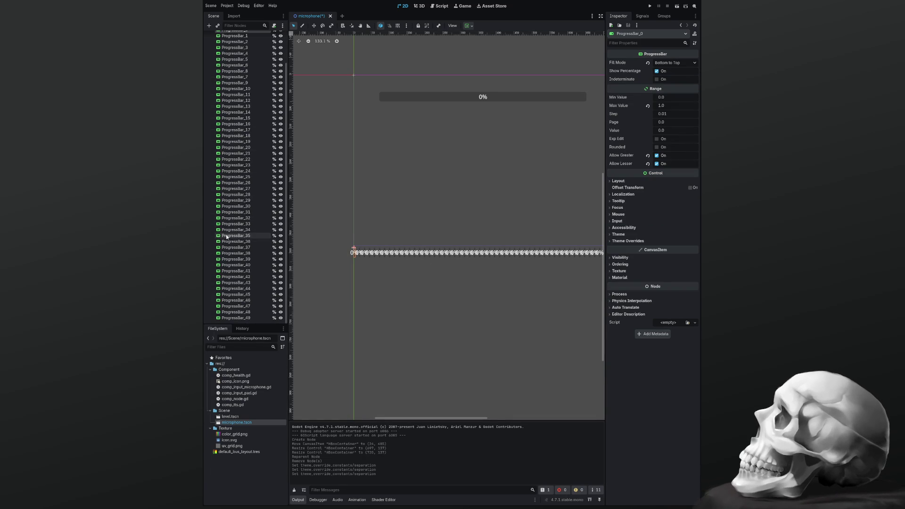
pyautogui.keyDown('shift'); pyautogui.click(236, 318); pyautogui.keyUp('shift')
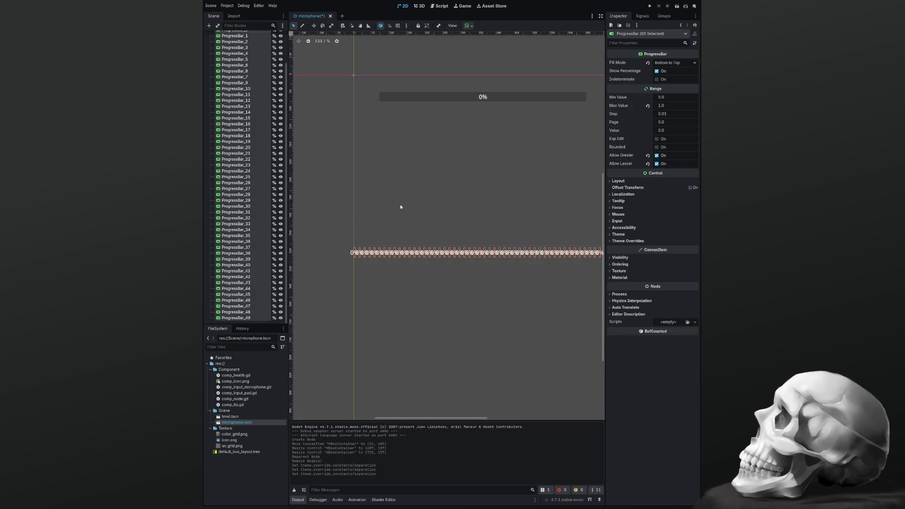
pyautogui.click(407, 289)
pyautogui.scroll(-3, 408, 287)
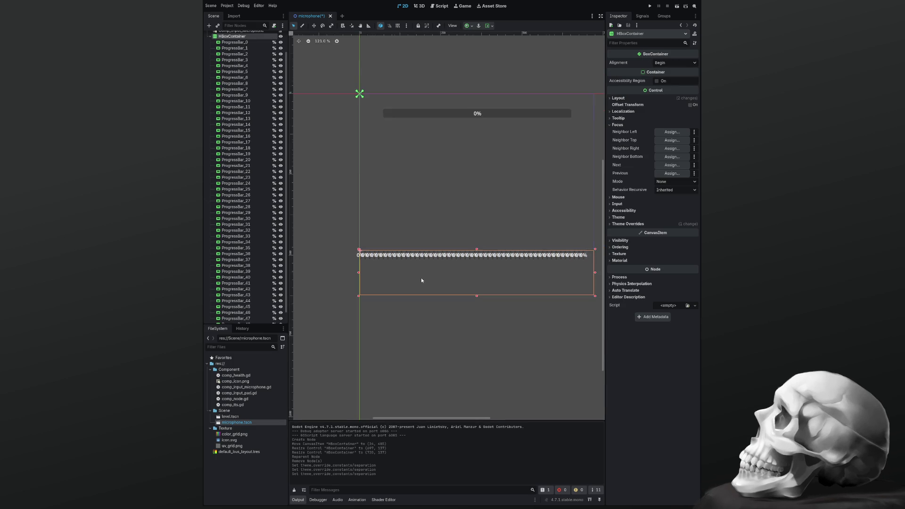
# Drag the HBoxContainer's top, bottom, right and left edges to roughly resize it
pyautogui.moveTo(468, 255); pyautogui.dragTo(463, 158)
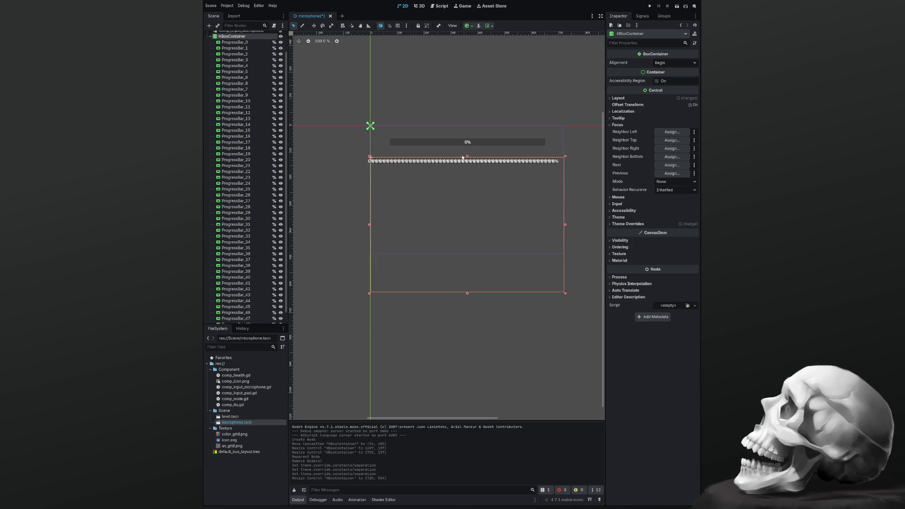
pyautogui.moveTo(466, 294); pyautogui.dragTo(466, 250)
pyautogui.moveTo(566, 203)
pyautogui.mouseDown()
pyautogui.moveTo(549, 198)
pyautogui.moveTo(563, 203)
pyautogui.mouseUp()
pyautogui.click(369, 205)
pyautogui.click(370, 202)
pyautogui.moveTo(372, 203); pyautogui.dragTo(382, 205)
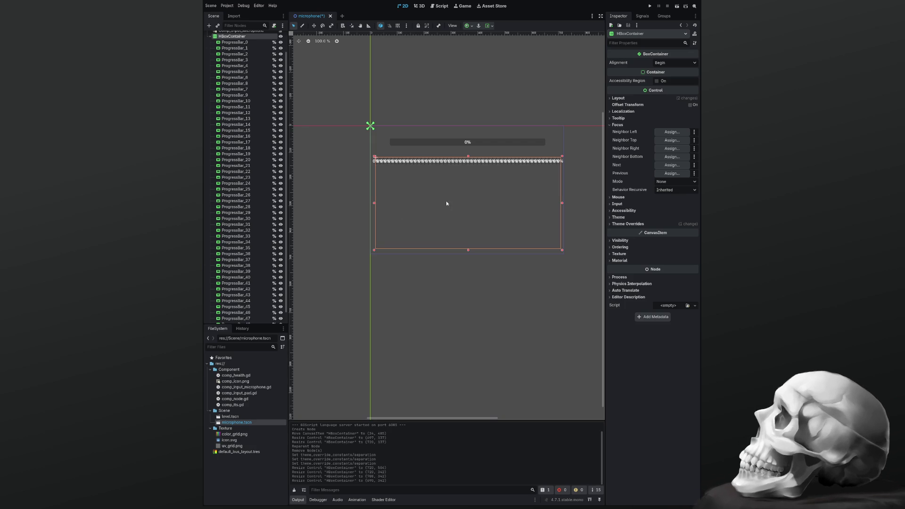
pyautogui.moveTo(373, 204); pyautogui.dragTo(369, 204)
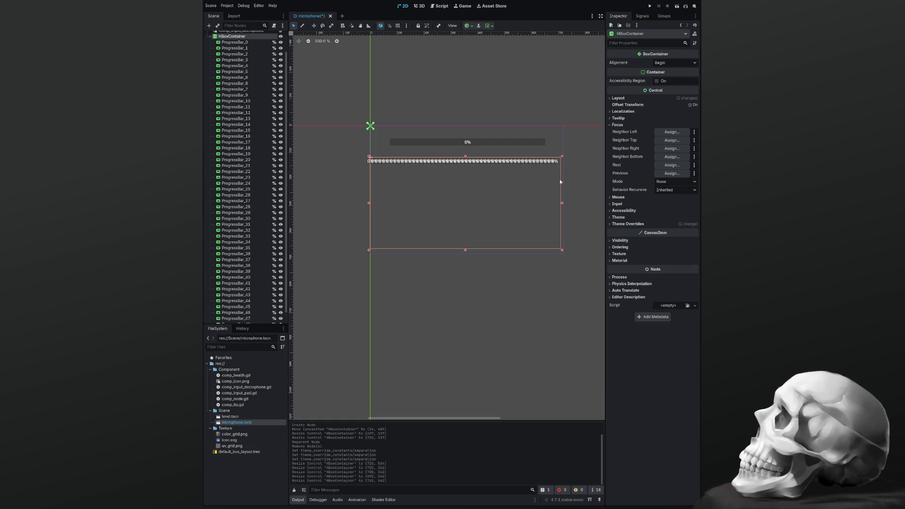
# Fine-tune the container's width and left edge to reach 729 × 342
pyautogui.moveTo(561, 203); pyautogui.dragTo(566, 205)
pyautogui.scroll(12, 566, 205)
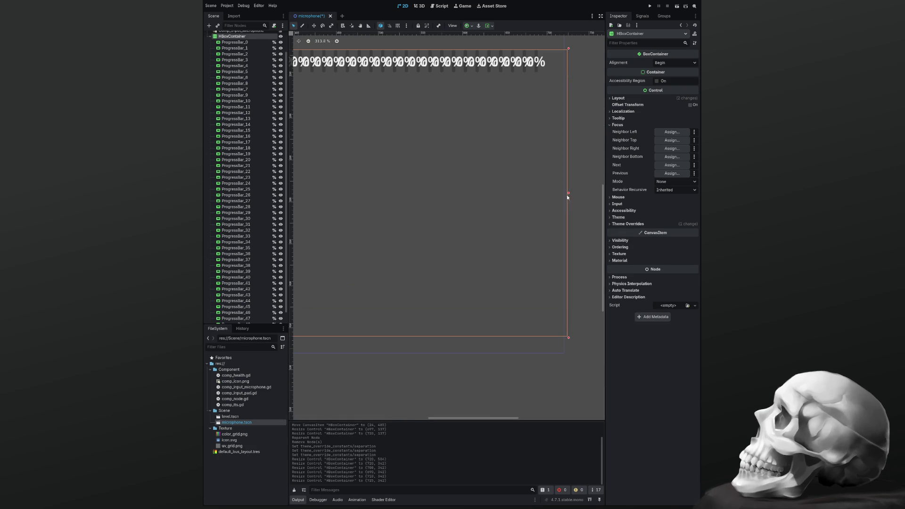
pyautogui.moveTo(569, 195); pyautogui.dragTo(564, 193)
pyautogui.scroll(-8, 397, 191)
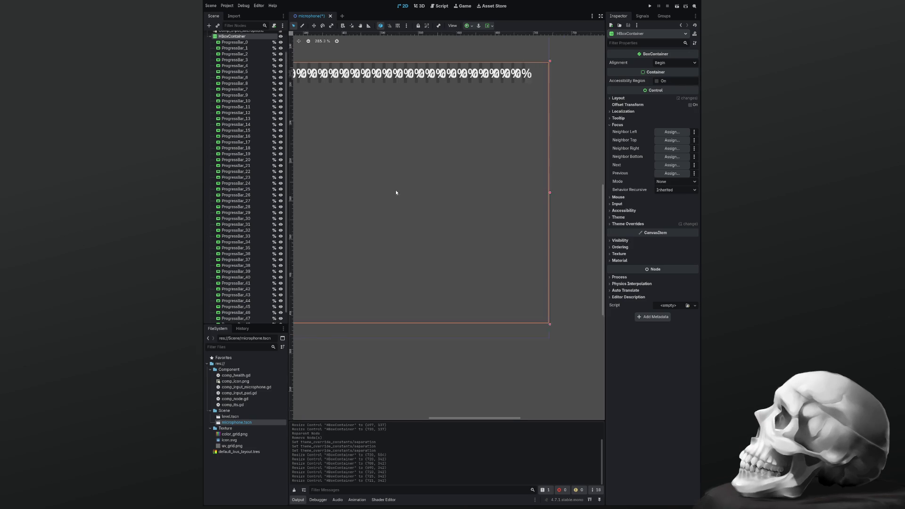
pyautogui.scroll(4, 505, 239)
pyautogui.scroll(16, 326, 235)
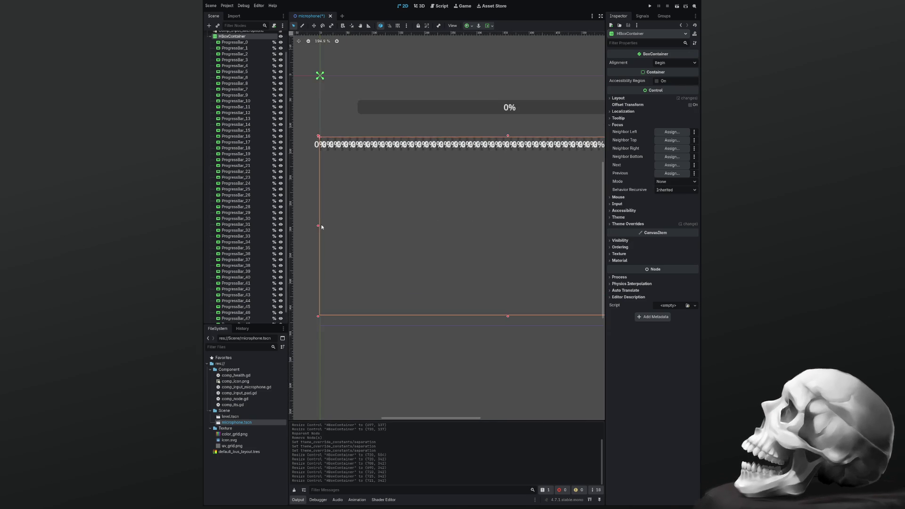
pyautogui.scroll(1, 327, 234)
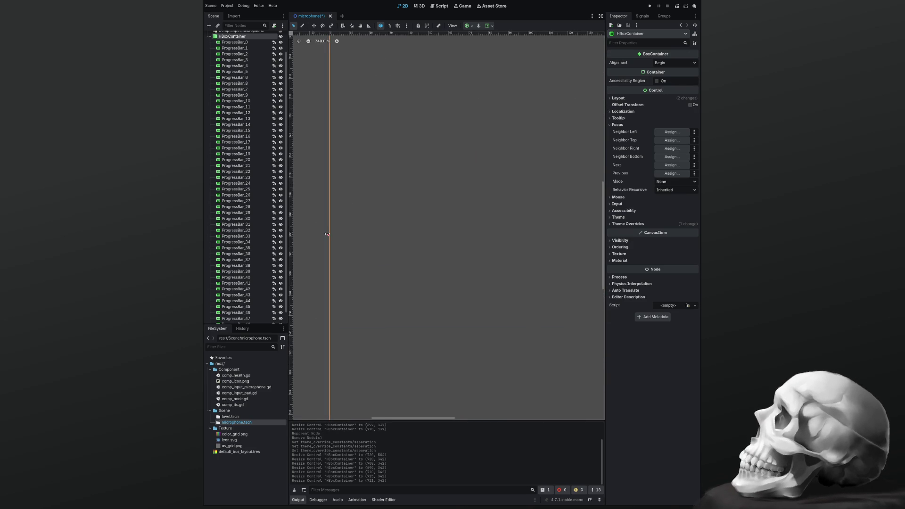
pyautogui.moveTo(329, 233); pyautogui.dragTo(300, 234)
pyautogui.scroll(-12, 496, 170)
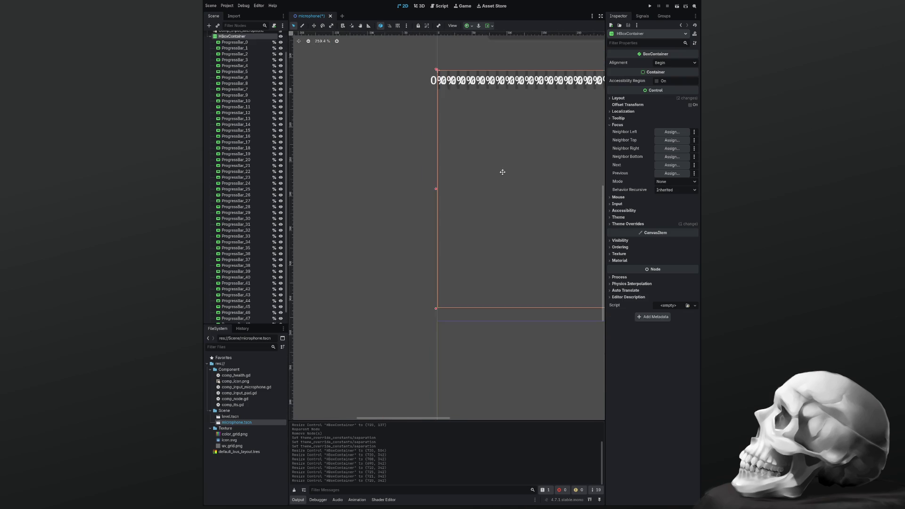
pyautogui.scroll(-5, 371, 221)
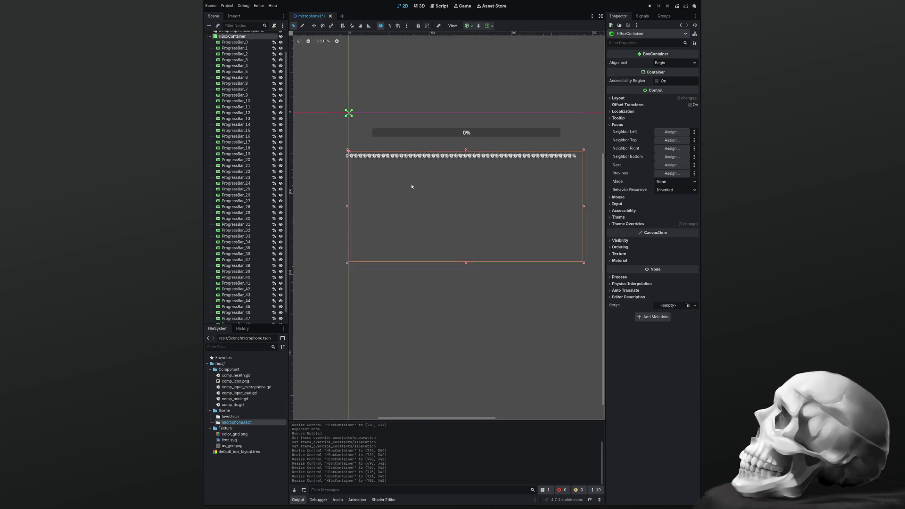
pyautogui.scroll(-2, 411, 186)
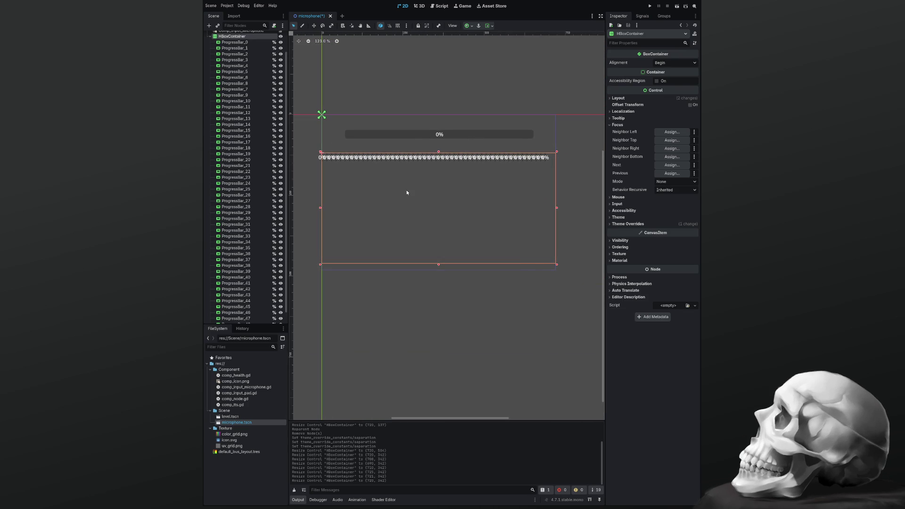
# Save and test-run the scene, hide the percentage text on all 50 ProgressBars, save, then stop
pyautogui.hotkey('ctrl', 's')
pyautogui.press('F5')
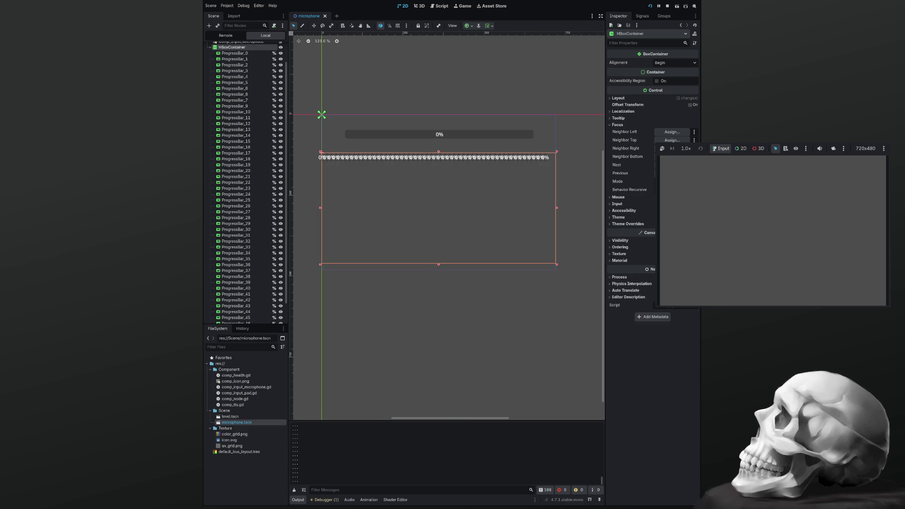
pyautogui.click(234, 53)
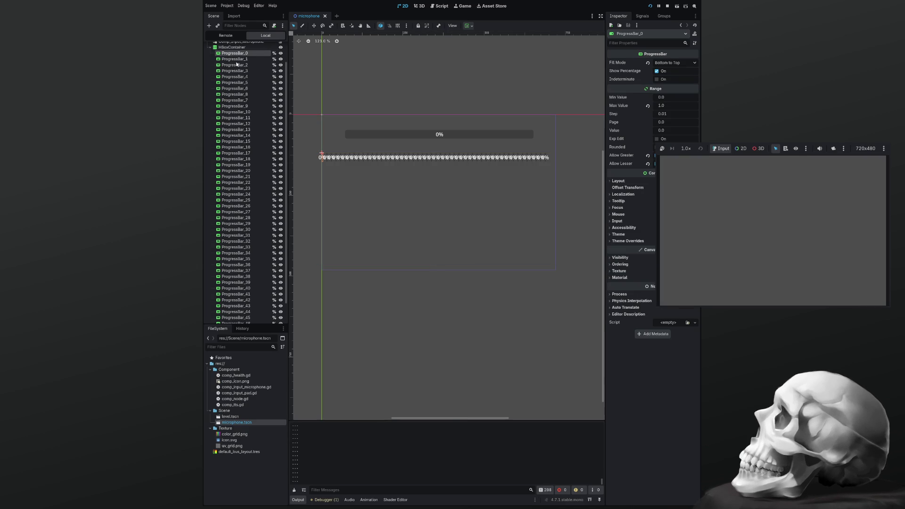
pyautogui.scroll(-2, 242, 313)
pyautogui.keyDown('shift'); pyautogui.click(242, 318); pyautogui.keyUp('shift')
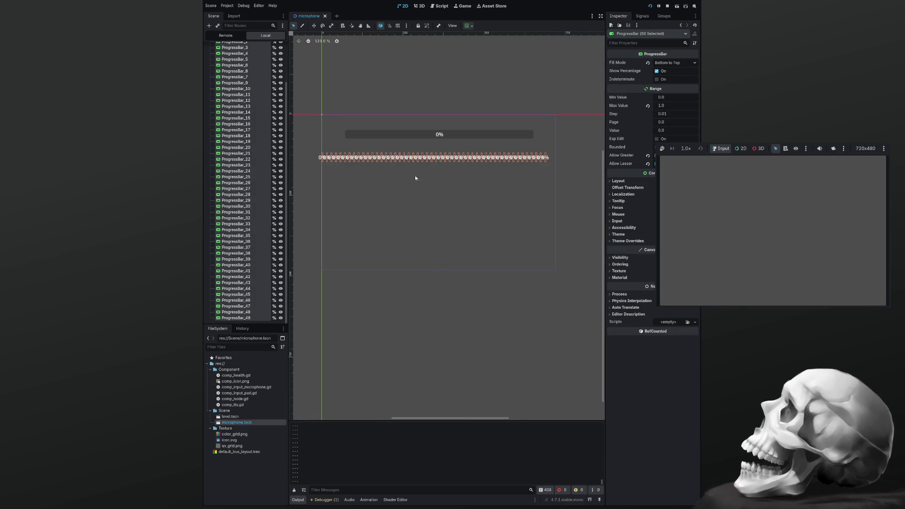
pyautogui.click(658, 72)
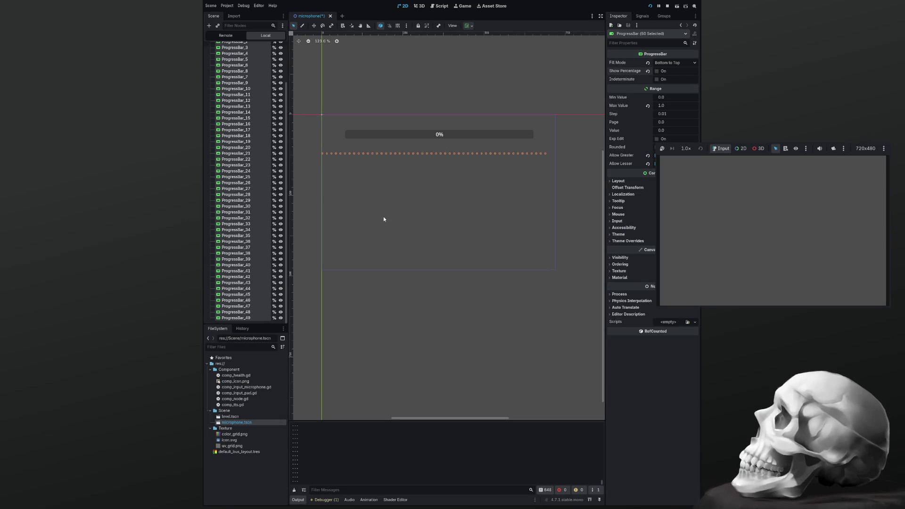
pyautogui.hotkey('ctrl', 's')
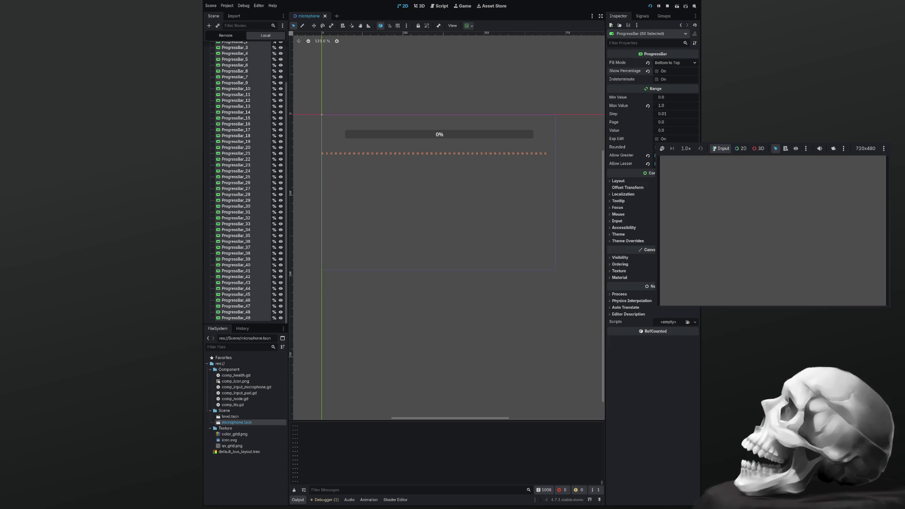
pyautogui.press('F8')
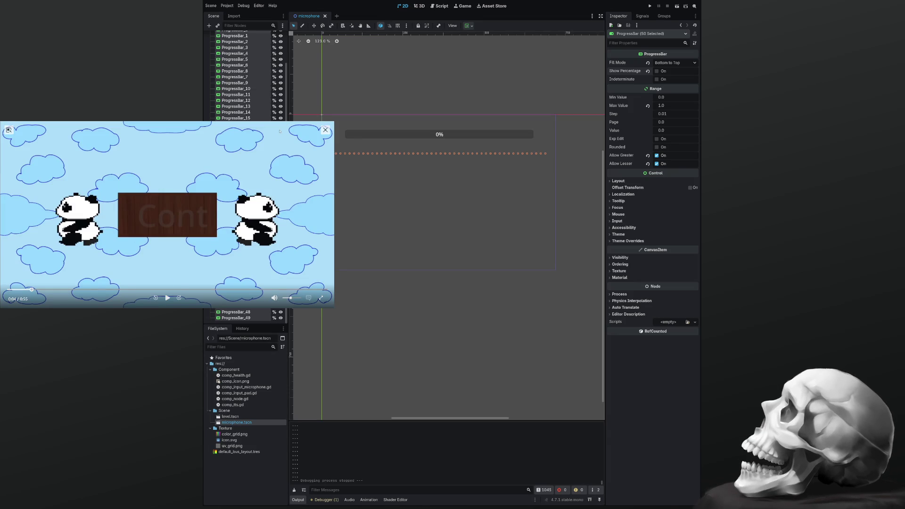
pyautogui.click(168, 298)
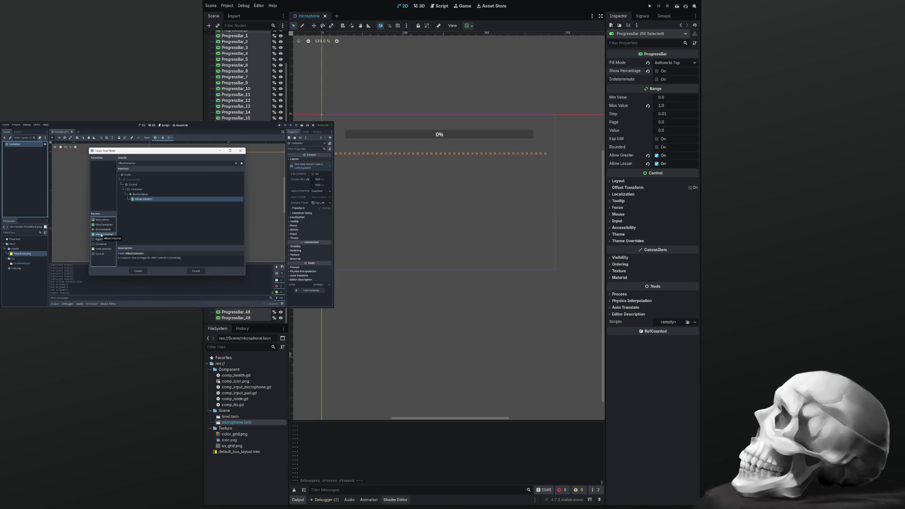
pyautogui.moveTo(149, 235)
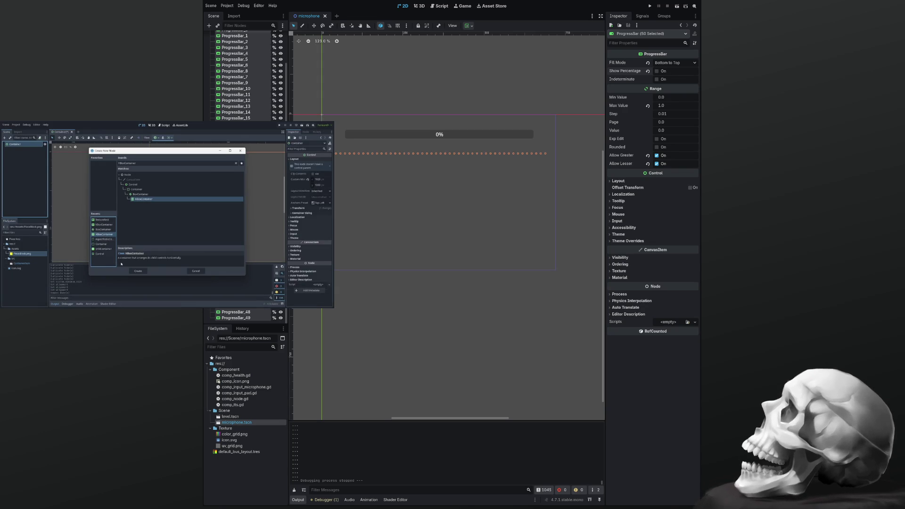
pyautogui.click(326, 130)
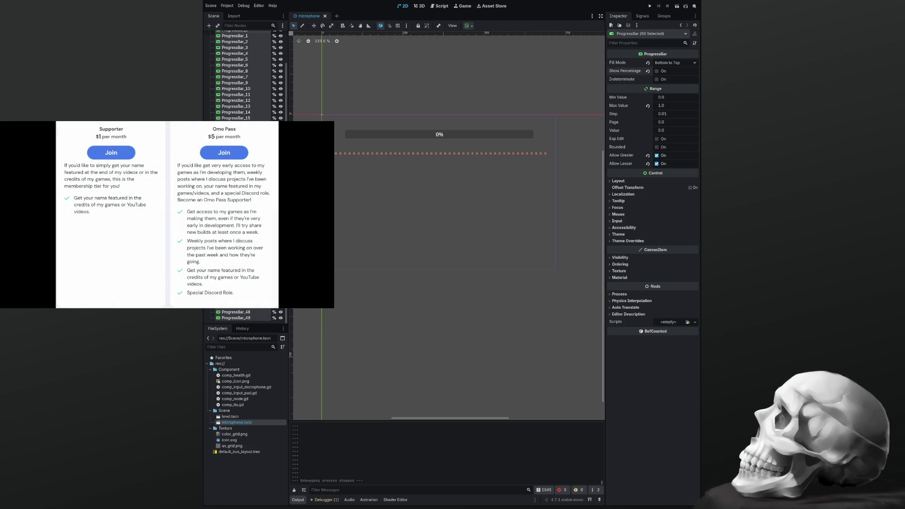
# Clear the Output log, select the HBoxContainer, and browse its Focus, Tooltip, Localization and Layout groups
pyautogui.click(294, 489)
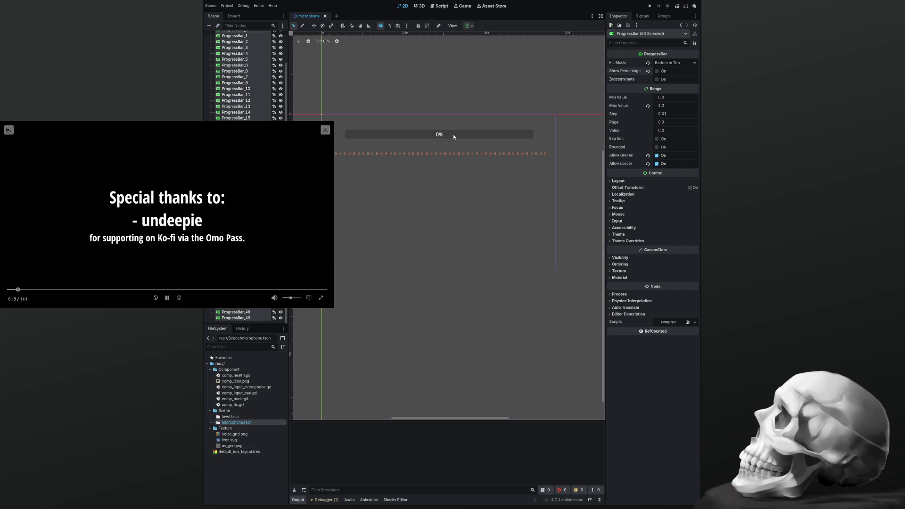
pyautogui.click(434, 191)
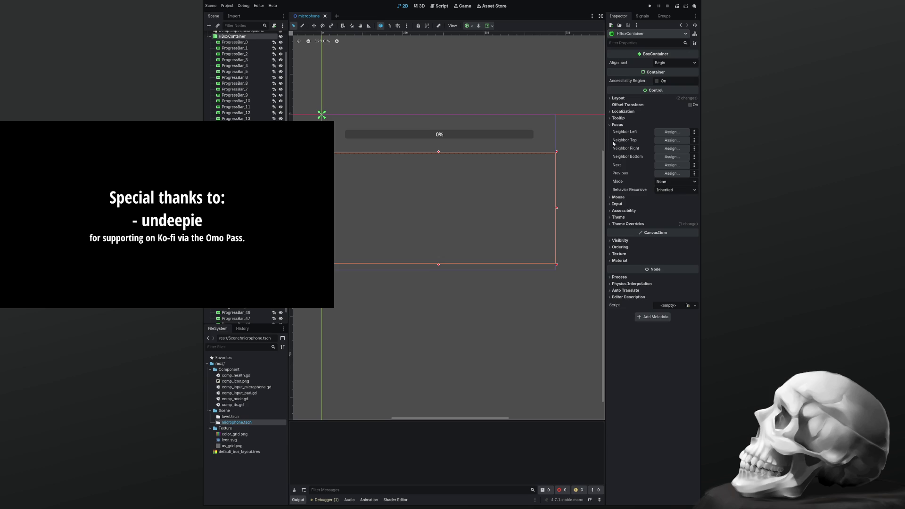
pyautogui.click(612, 124)
pyautogui.click(612, 118)
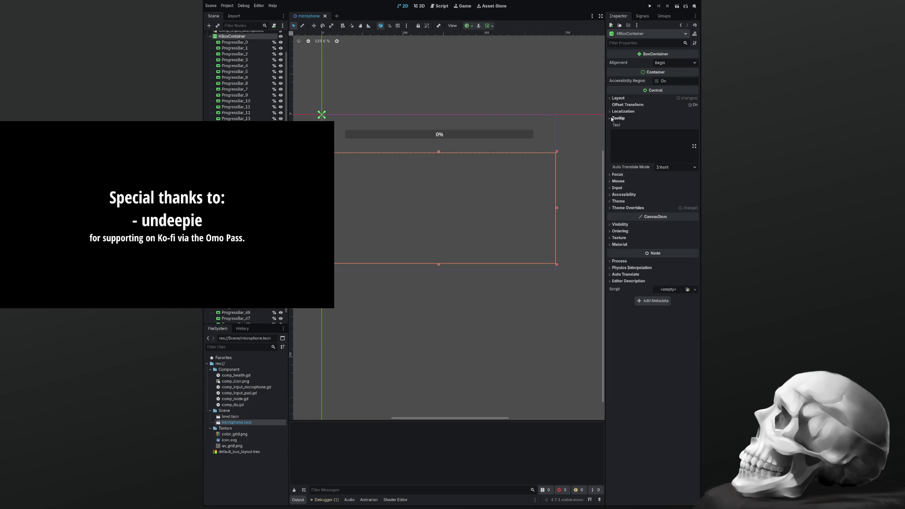
pyautogui.click(611, 119)
pyautogui.click(610, 112)
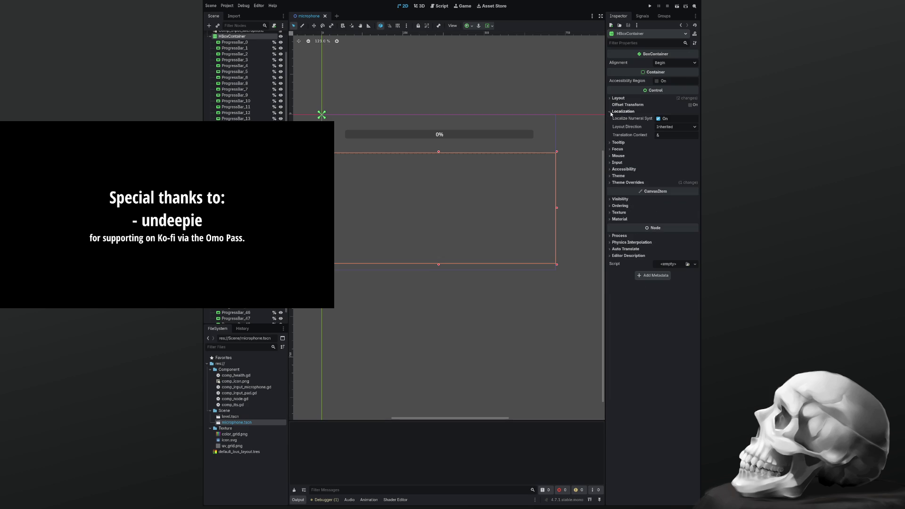
pyautogui.click(610, 112)
pyautogui.click(610, 99)
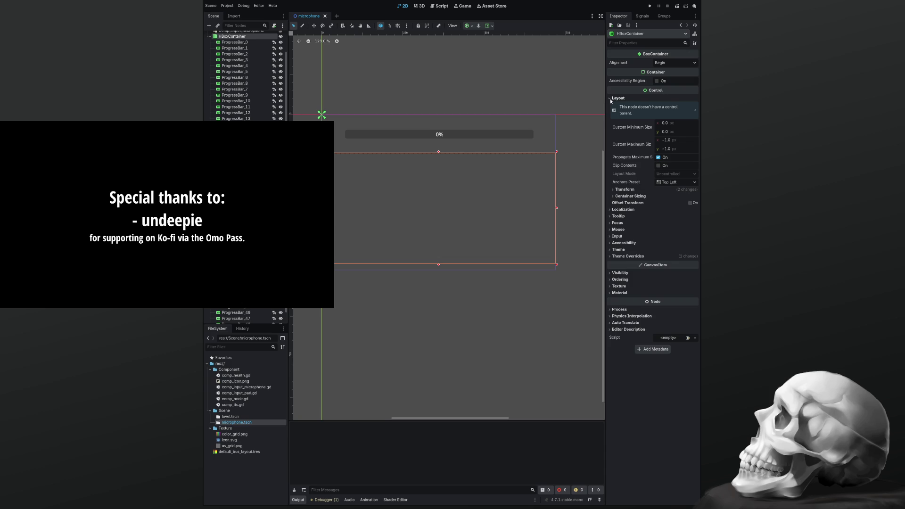
pyautogui.click(610, 98)
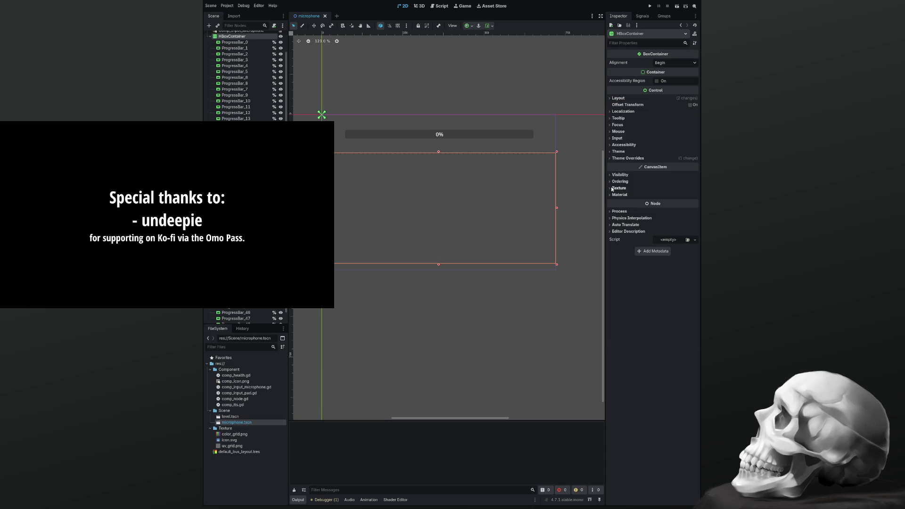
# Check the Editor Description, Auto Translate and Physics Interpolation groups, leaving Process expanded
pyautogui.click(610, 231)
pyautogui.click(611, 232)
pyautogui.click(611, 225)
pyautogui.click(611, 225)
pyautogui.click(610, 218)
pyautogui.click(610, 218)
pyautogui.click(610, 211)
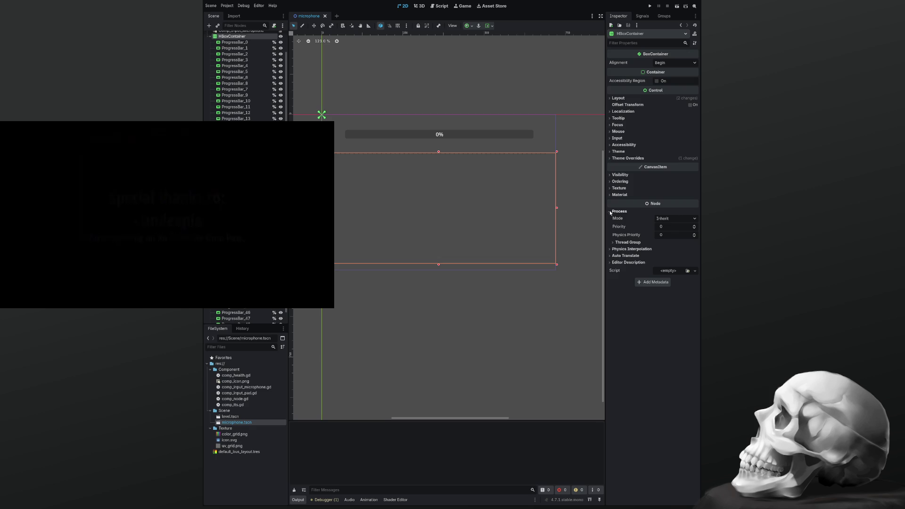
pyautogui.click(615, 242)
pyautogui.click(614, 241)
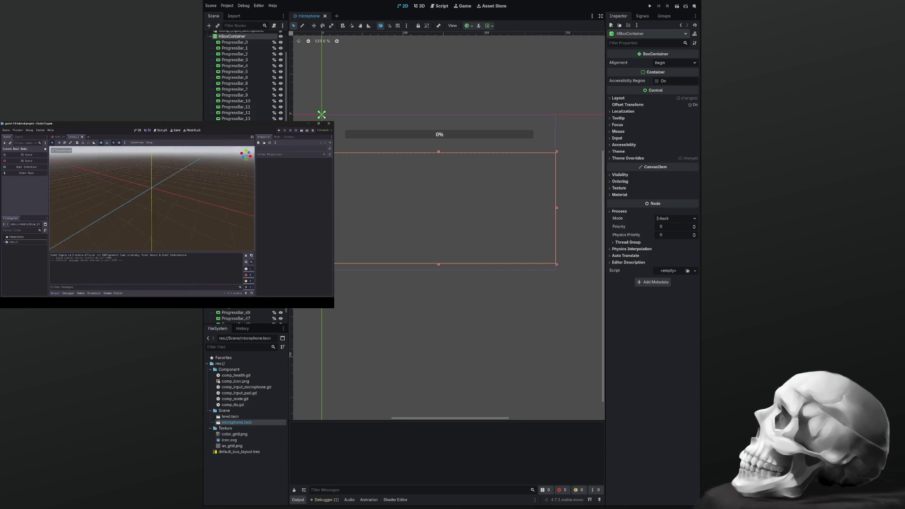
# Select ProgressBar_1 through ProgressBar_49 as one range in the Scene dock
pyautogui.moveTo(9, 130)
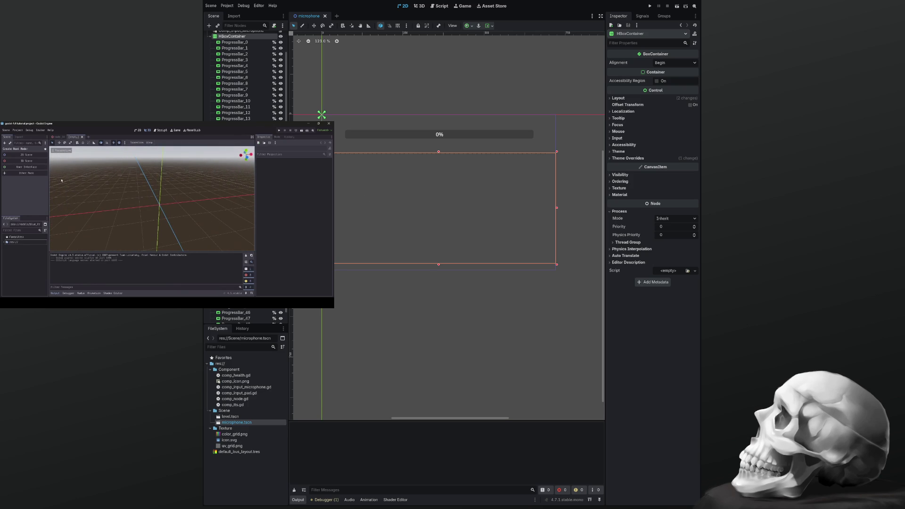
pyautogui.click(236, 47)
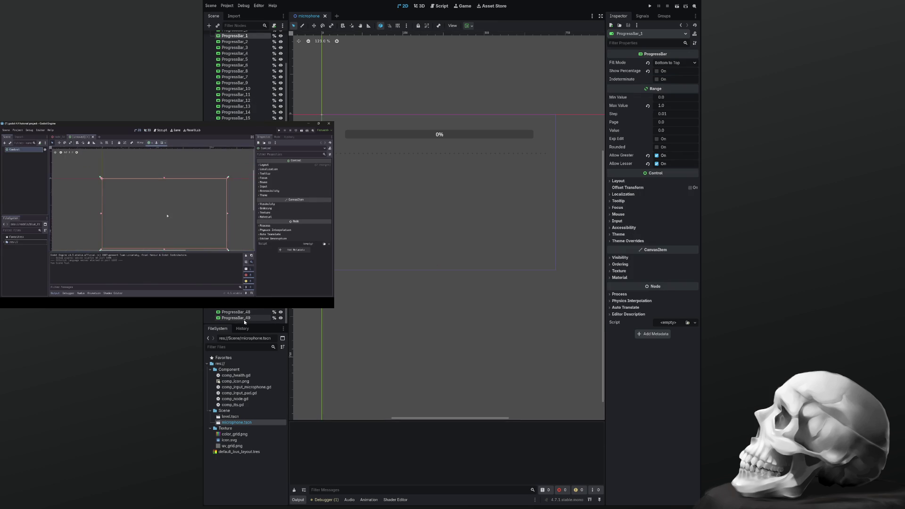
pyautogui.keyDown('shift'); pyautogui.click(244, 319); pyautogui.keyUp('shift')
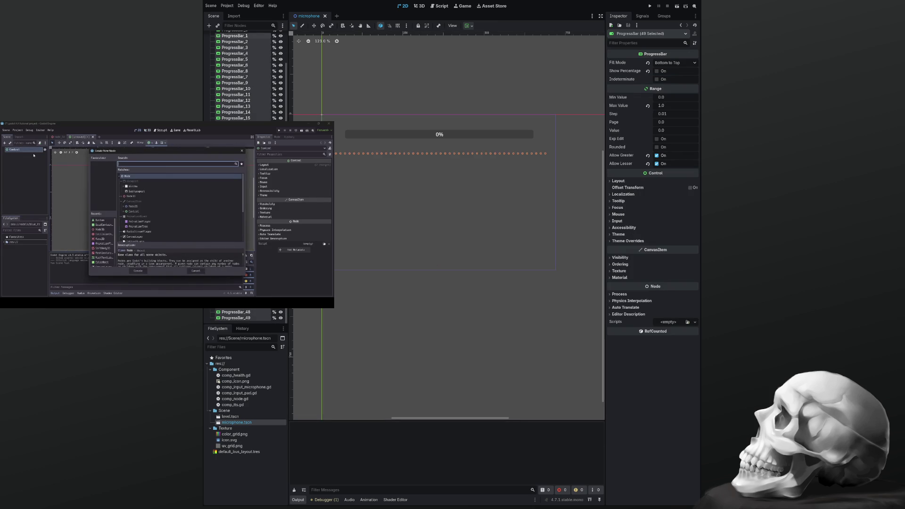
pyautogui.moveTo(240, 318); pyautogui.dragTo(244, 323)
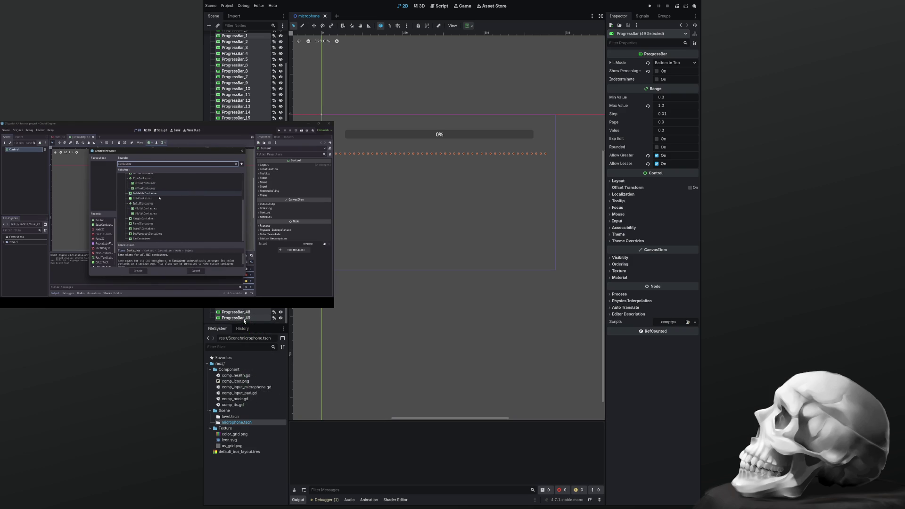
pyautogui.scroll(3, 245, 189)
# Move the selected bars under the Microphone root and hide them
pyautogui.moveTo(236, 66)
pyautogui.mouseDown()
pyautogui.moveTo(238, 91)
pyautogui.moveTo(234, 41)
pyautogui.mouseUp()
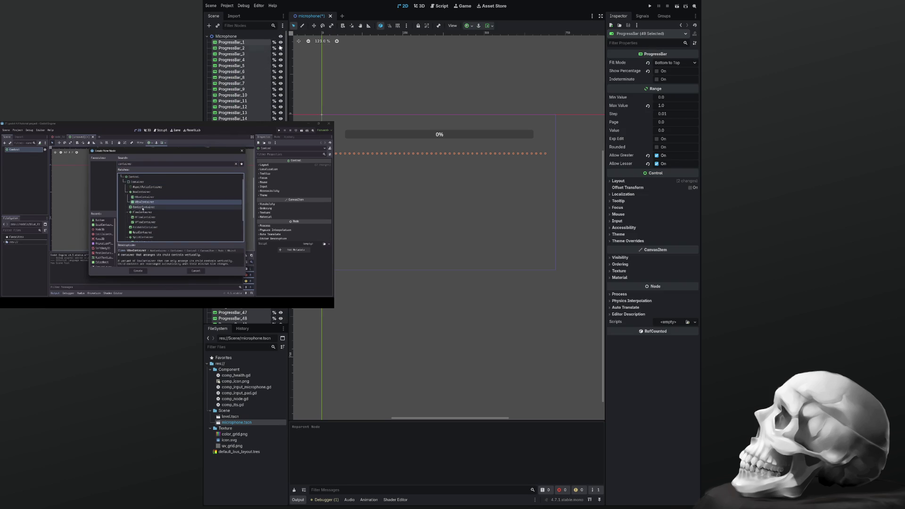
pyautogui.click(282, 83)
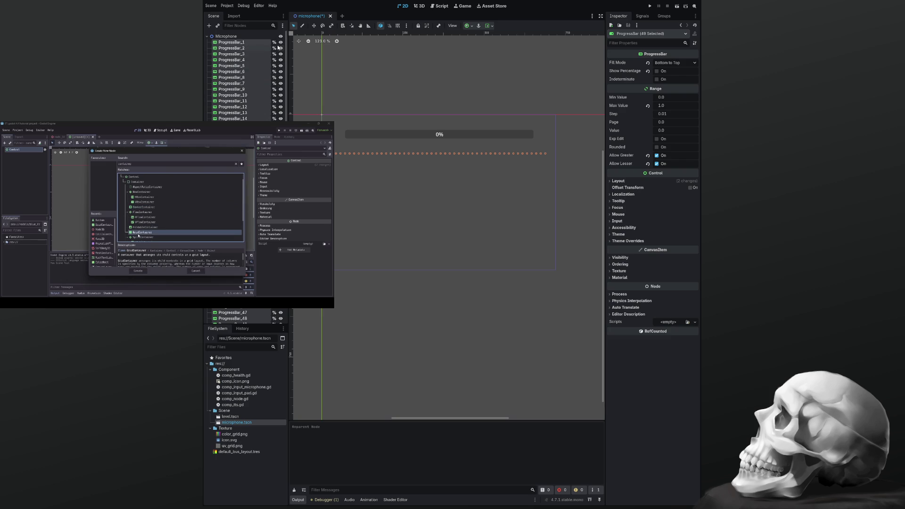
pyautogui.click(225, 42)
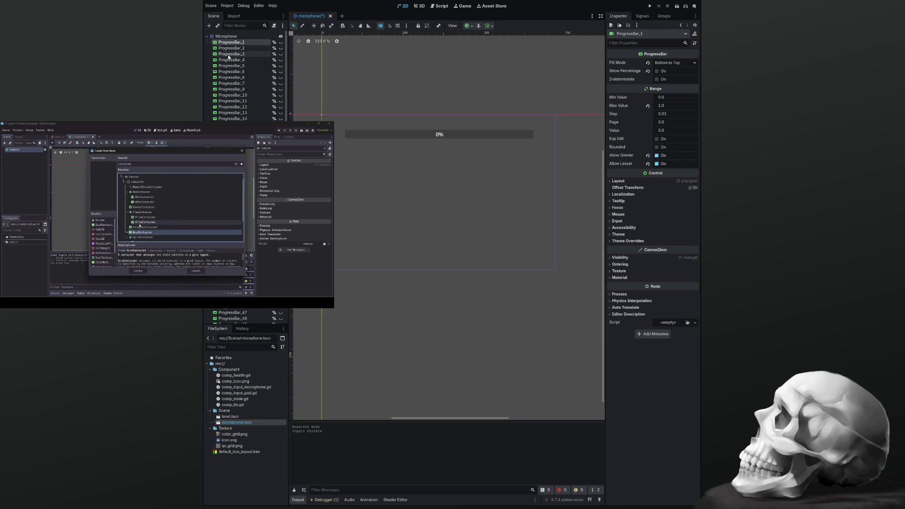
pyautogui.scroll(-3, 229, 56)
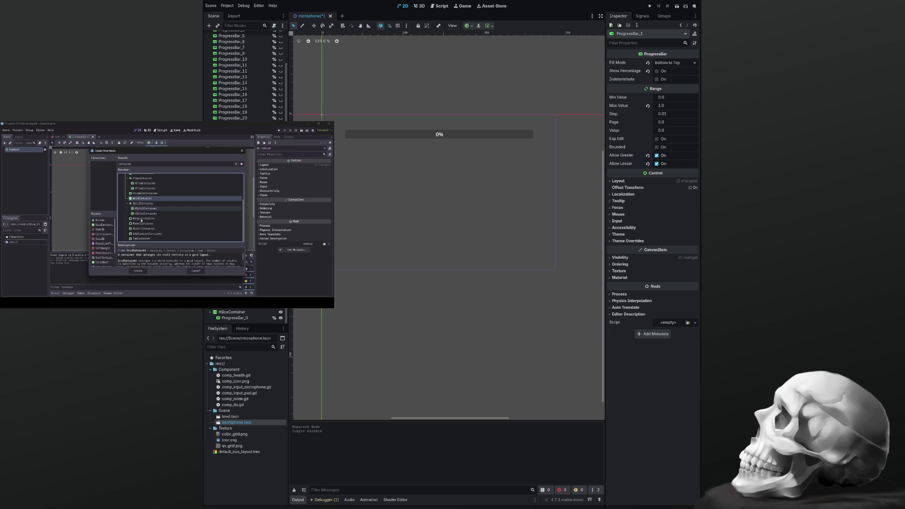
pyautogui.click(376, 180)
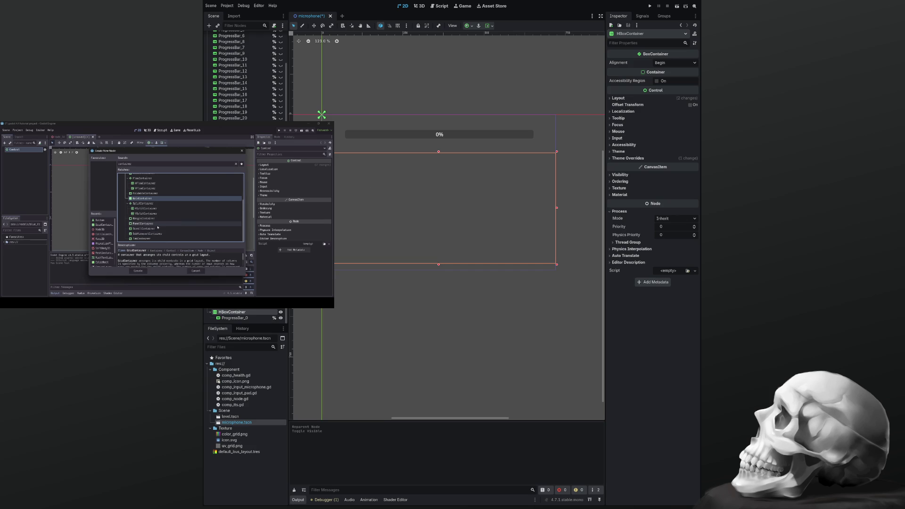
# Drag ProgressBar_0 out of the HBoxContainer, leaving the container selected for a new child
pyautogui.click(227, 318)
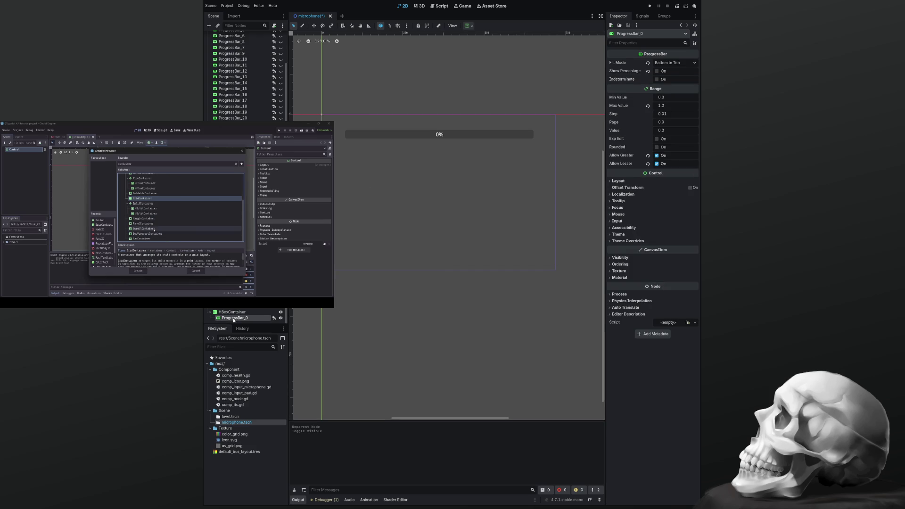
pyautogui.scroll(6, 352, 156)
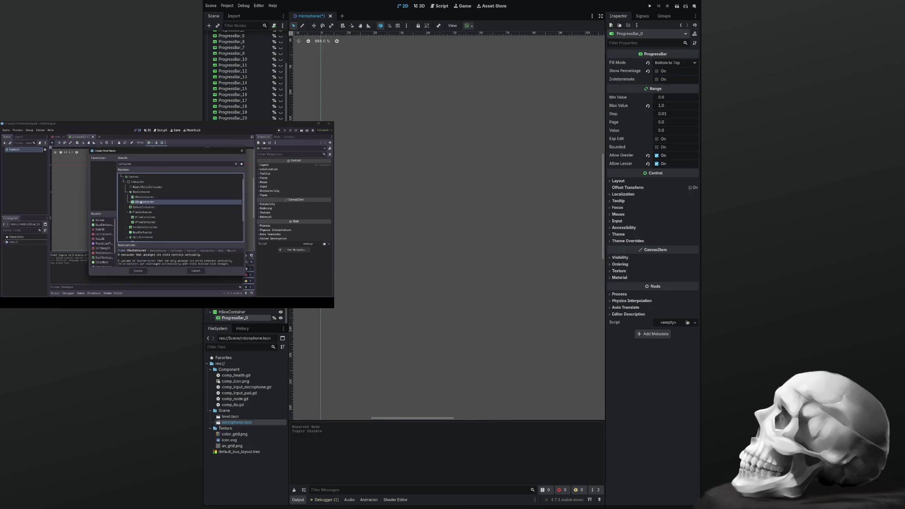
pyautogui.scroll(5, 322, 115)
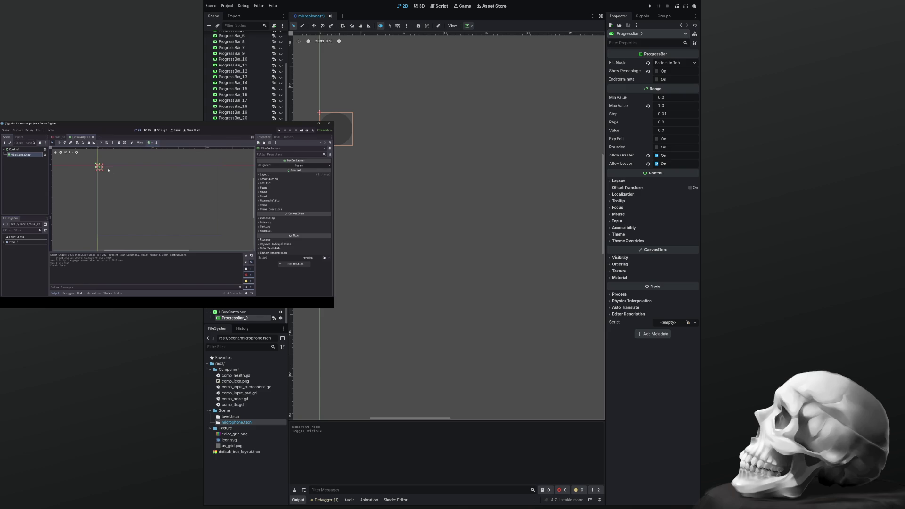
pyautogui.click(350, 182)
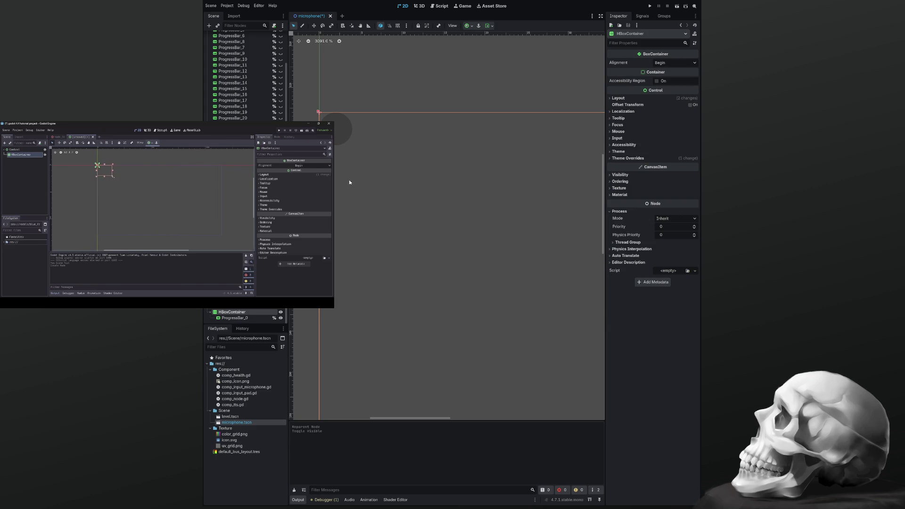
pyautogui.moveTo(326, 130)
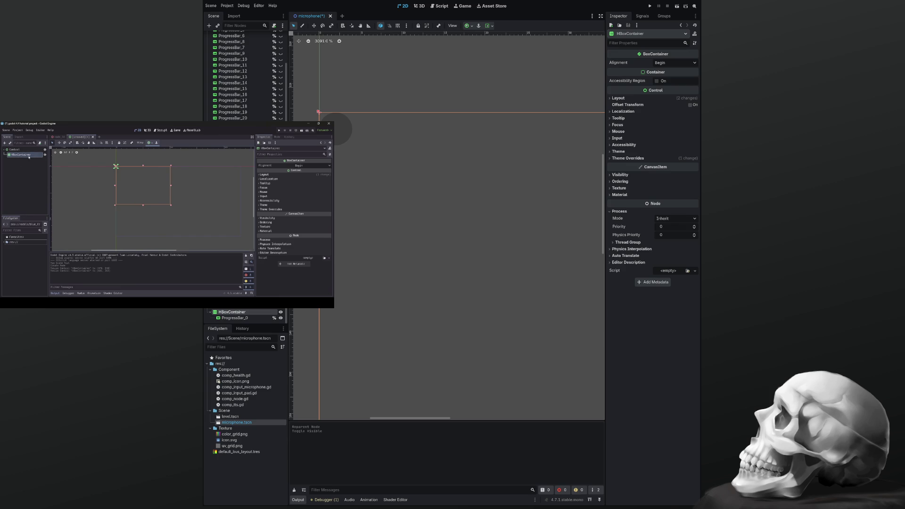
pyautogui.click(234, 317)
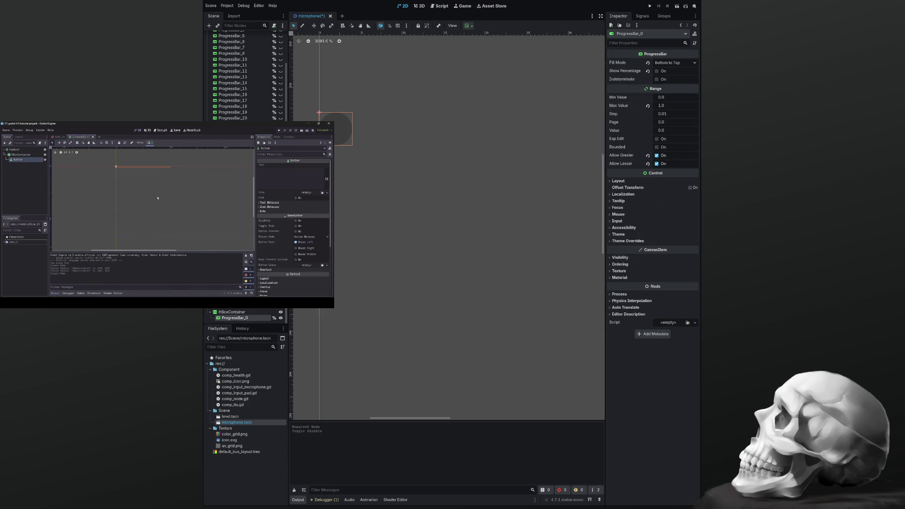
pyautogui.moveTo(234, 317); pyautogui.dragTo(235, 118)
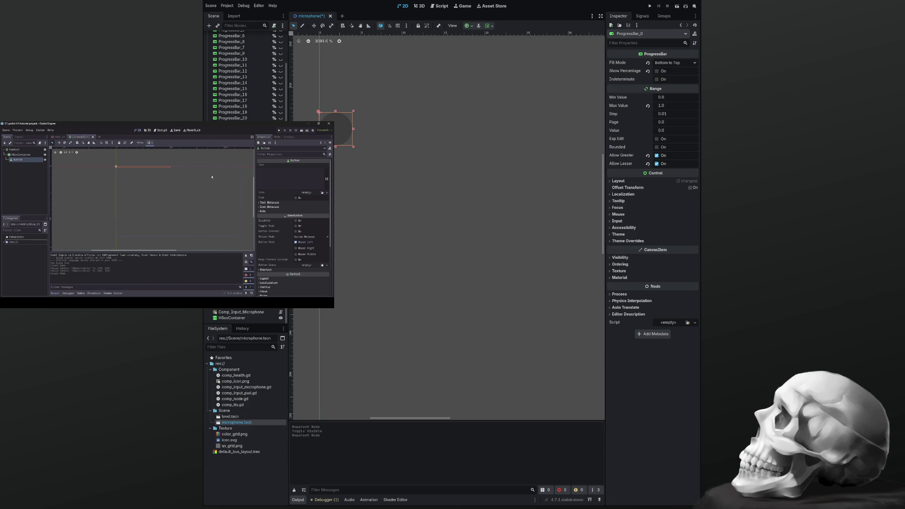
pyautogui.click(232, 317)
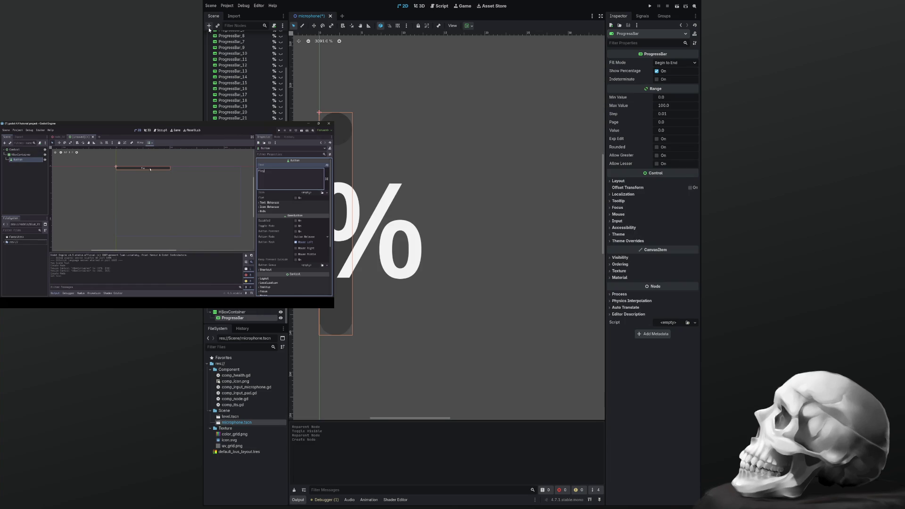
pyautogui.scroll(-10, 403, 235)
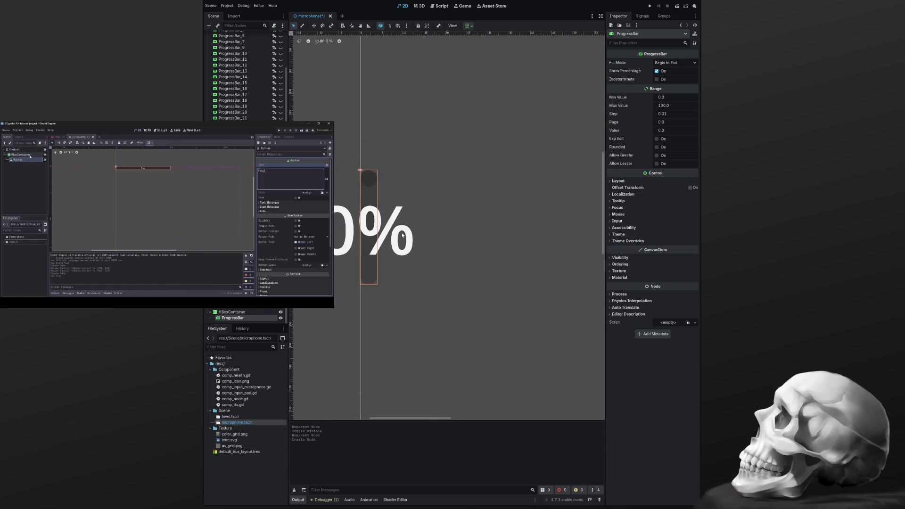
pyautogui.scroll(-5, 403, 234)
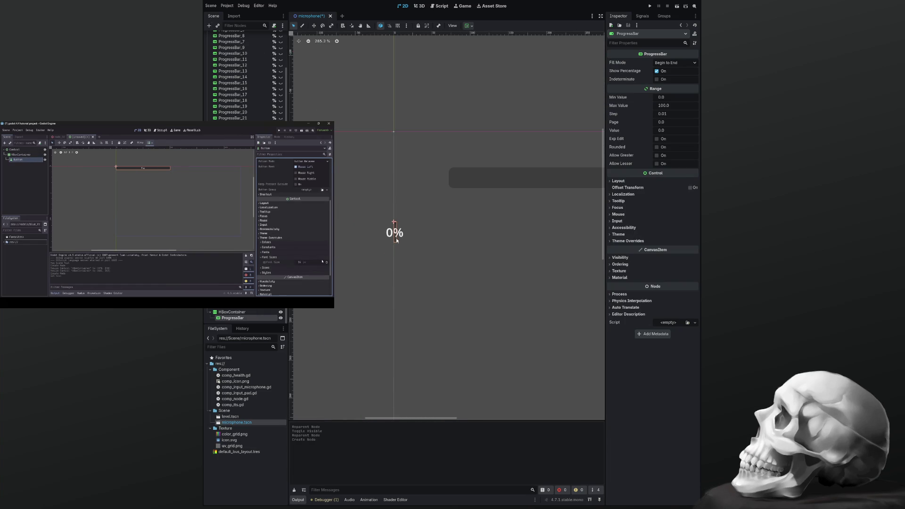
pyautogui.click(414, 251)
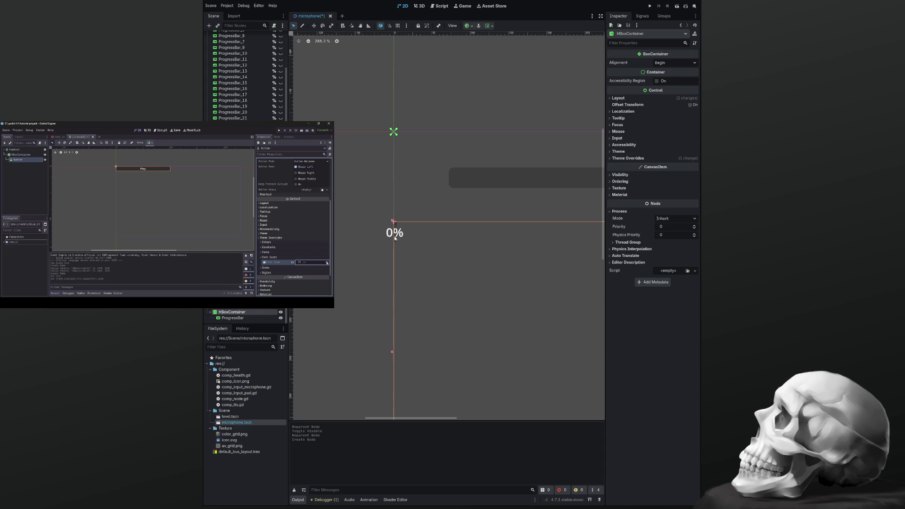
pyautogui.click(395, 239)
pyautogui.scroll(2, 396, 239)
pyautogui.scroll(2, 397, 241)
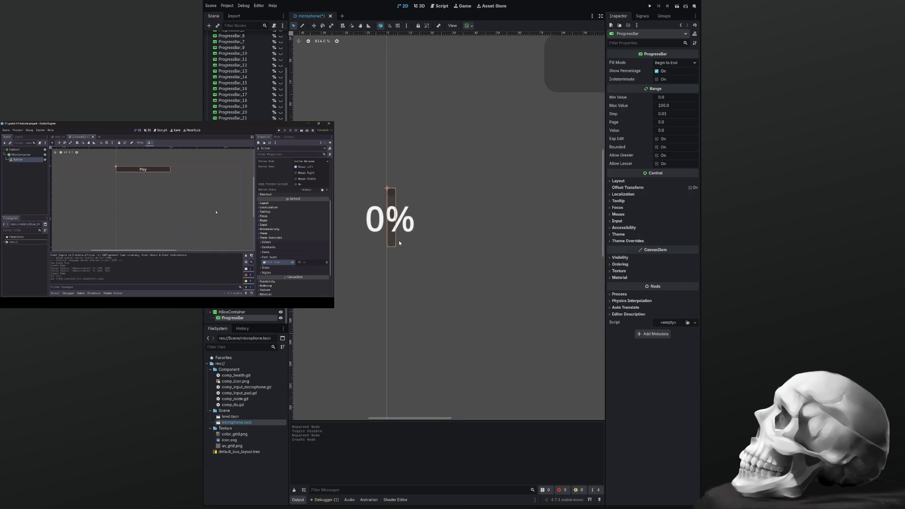
pyautogui.scroll(2, 398, 241)
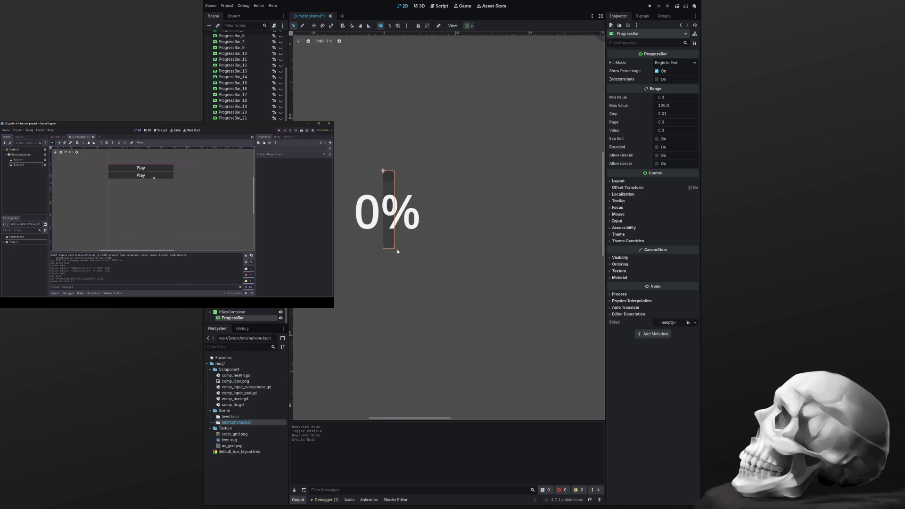
pyautogui.click(231, 312)
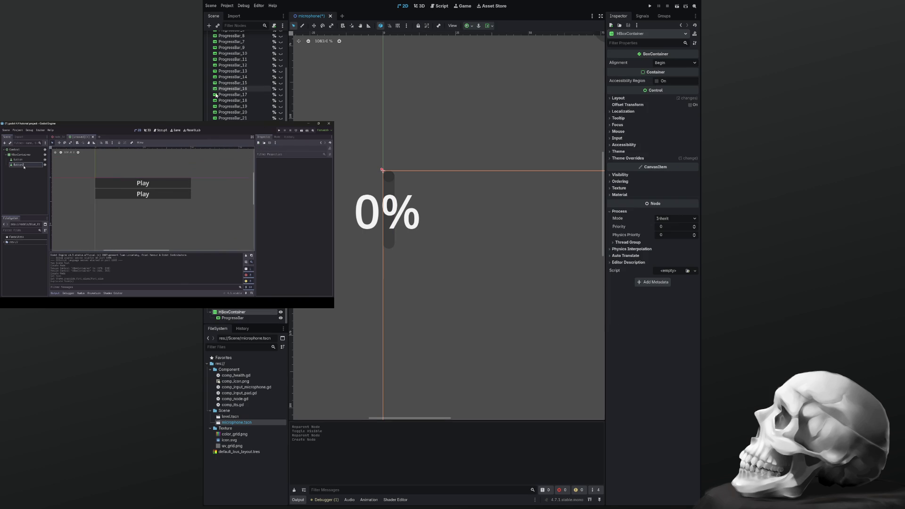
pyautogui.click(209, 26)
pyautogui.press('Return')
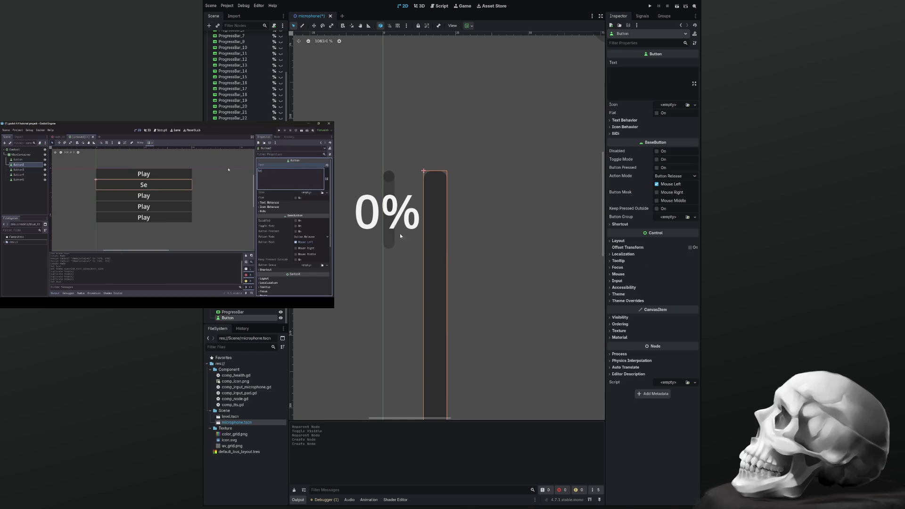
pyautogui.scroll(-9, 395, 227)
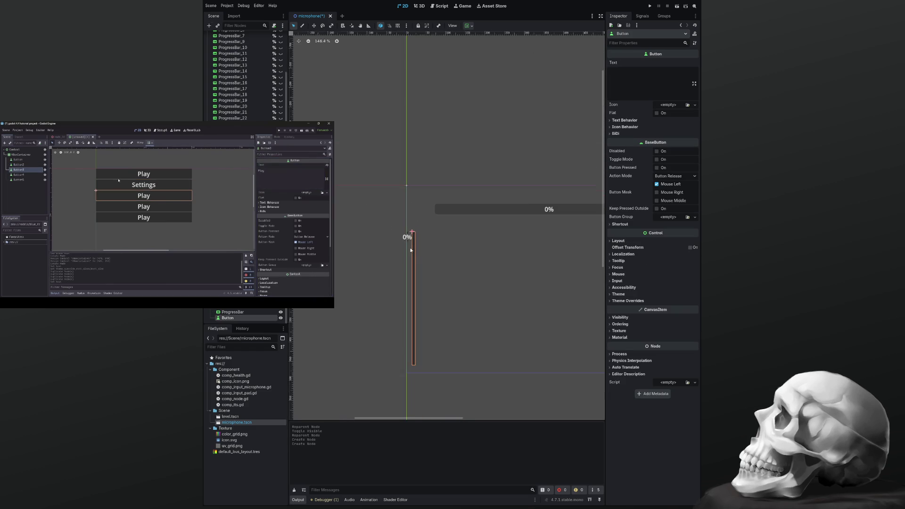
pyautogui.scroll(5, 419, 267)
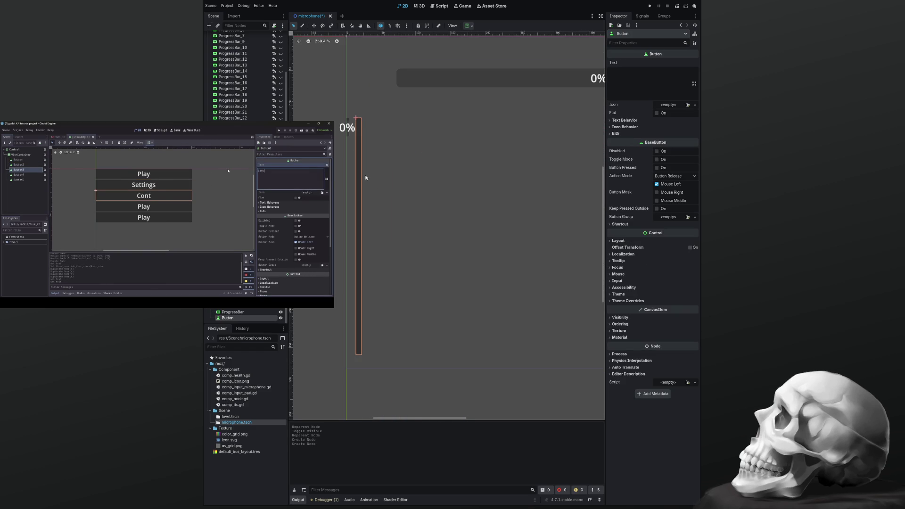
pyautogui.click(370, 228)
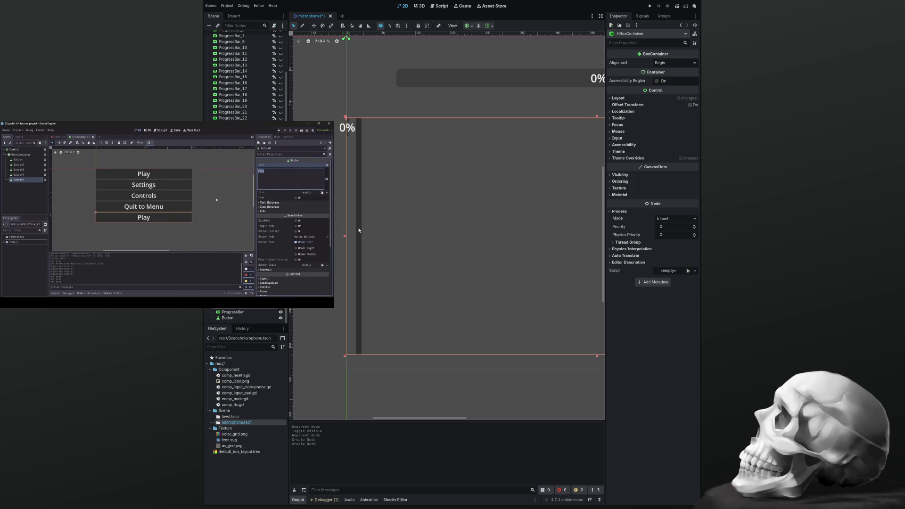
pyautogui.click(359, 230)
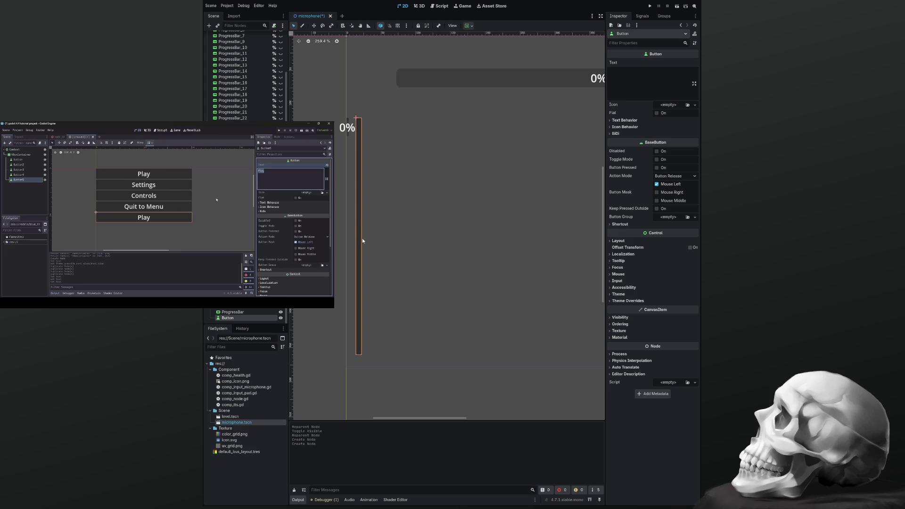
pyautogui.click(233, 312)
pyautogui.click(231, 319)
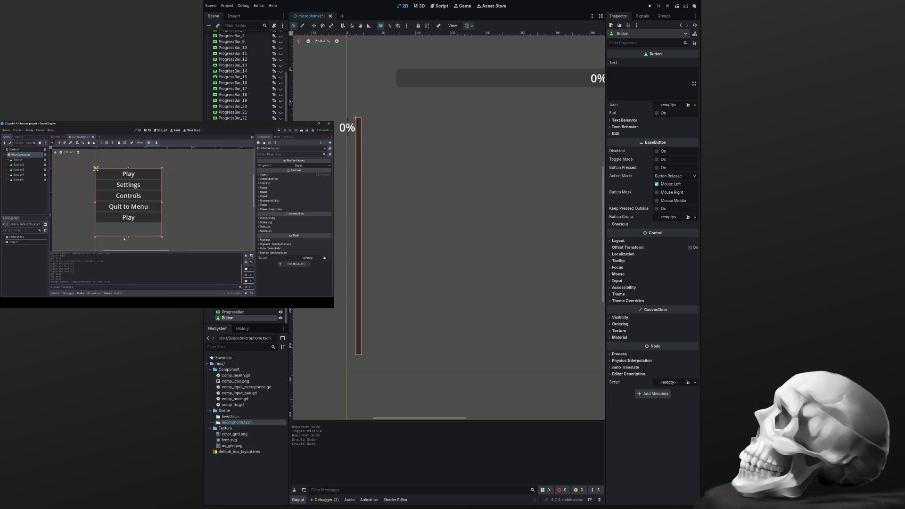
pyautogui.press('Delete')
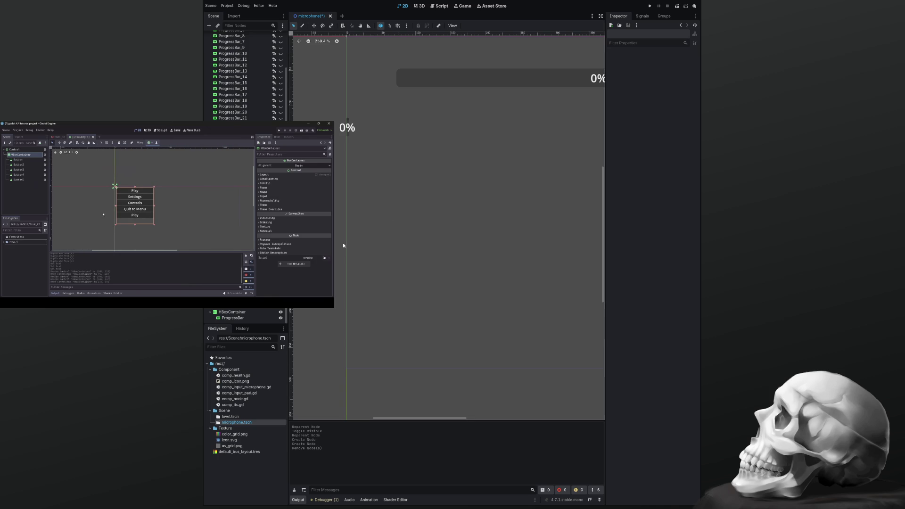
# Undo the last five edits to restore the original vertical progress bars
pyautogui.scroll(-10, 343, 245)
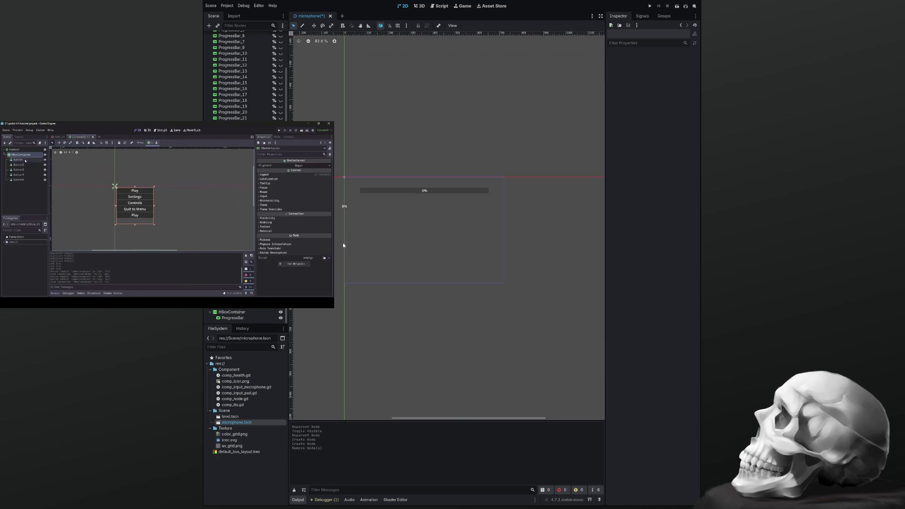
pyautogui.hotkey('ctrl', 'z')
pyautogui.hotkey('ctrl', 'z')
pyautogui.hotkey('ctrl', 'z')
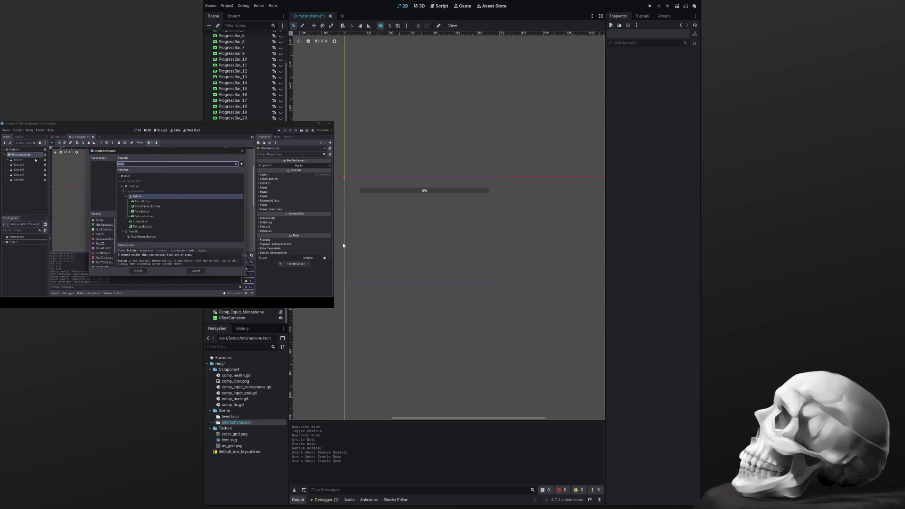
pyautogui.hotkey('ctrl', 'z')
pyautogui.hotkey('ctrl', 'z')
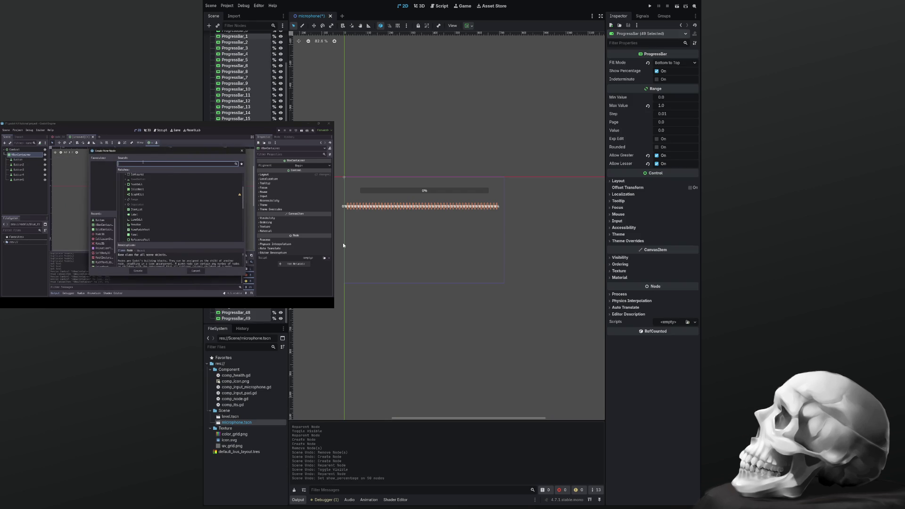
pyautogui.hotkey('ctrl', 'z')
pyautogui.hotkey('ctrl', 'z')
pyautogui.hotkey('ctrl', 'z')
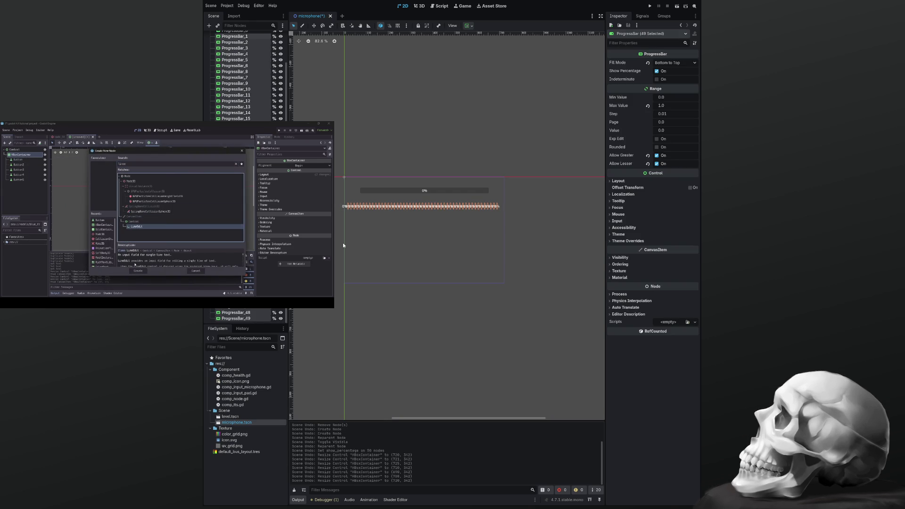
pyautogui.hotkey('ctrl', 'z')
pyautogui.hotkey('ctrl', 'z')
pyautogui.hotkey('ctrl', 'z')
pyautogui.hotkey('ctrl', 'z')
pyautogui.hotkey('ctrl', 'z')
pyautogui.hotkey('ctrl', 'z')
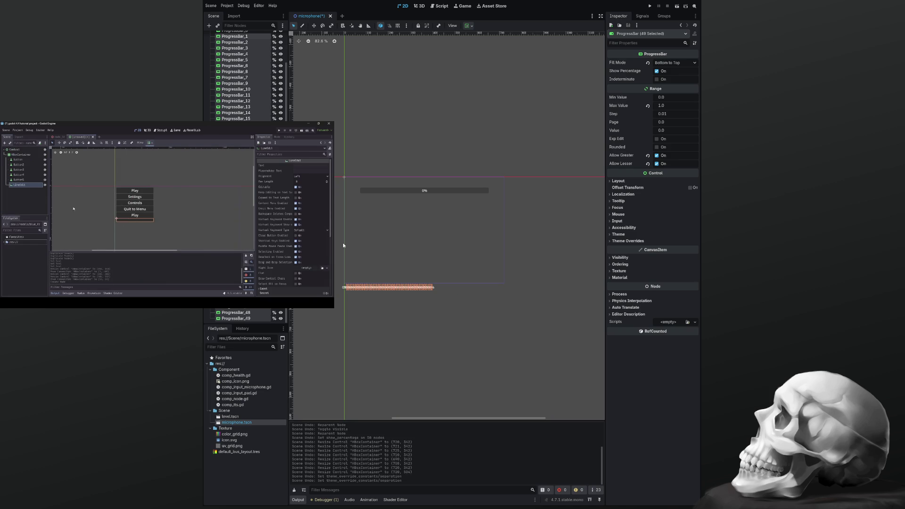
pyautogui.hotkey('ctrl', 'z')
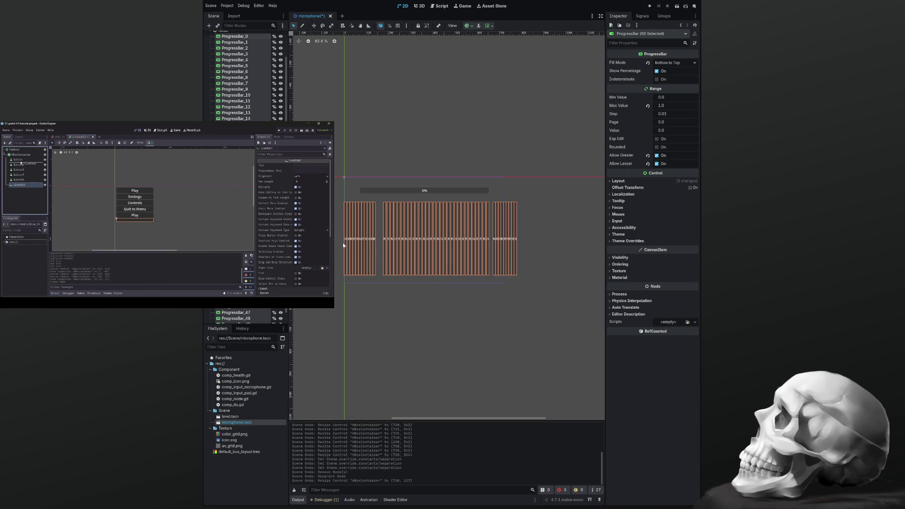
# Collapse the bars under Node and delete the HBoxContainer
pyautogui.click(416, 238)
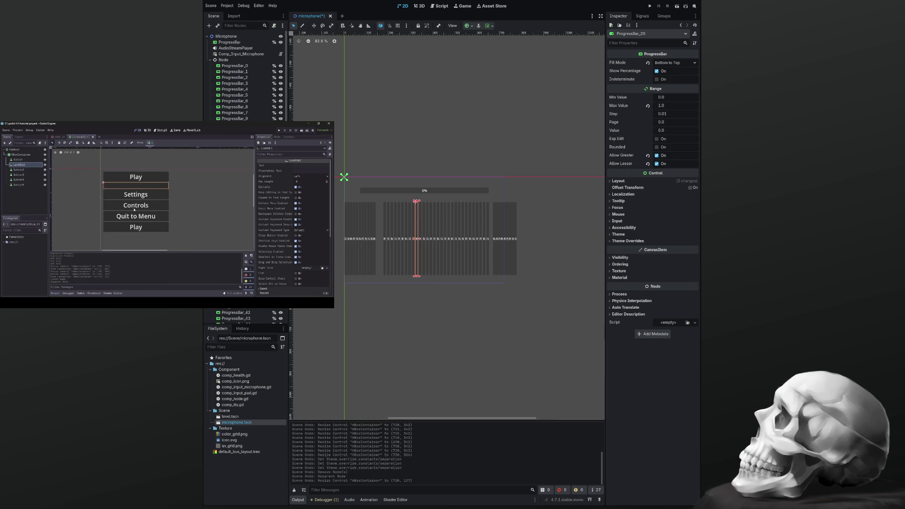
pyautogui.click(210, 60)
pyautogui.click(225, 66)
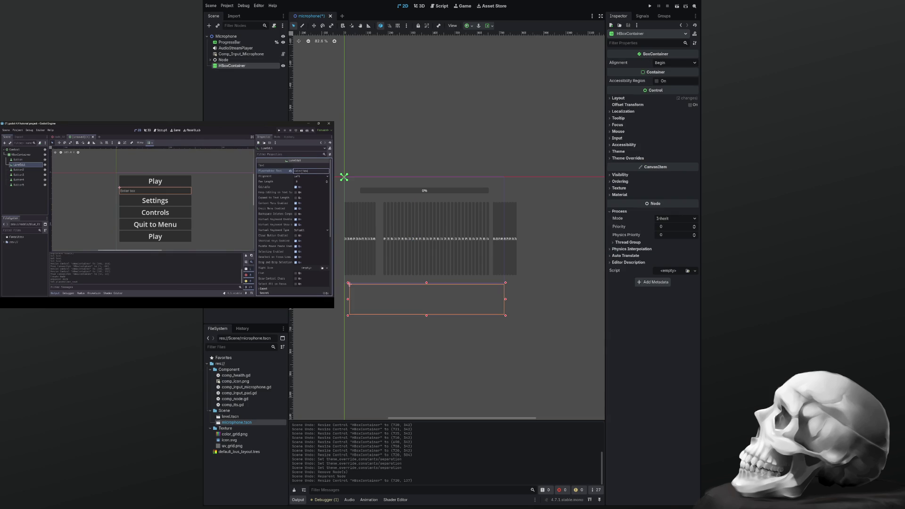
pyautogui.press('Delete')
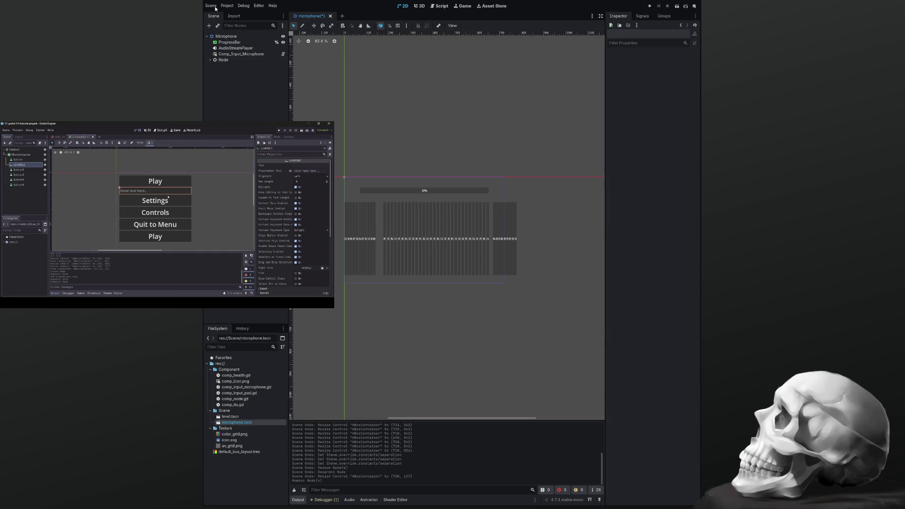
pyautogui.click(216, 37)
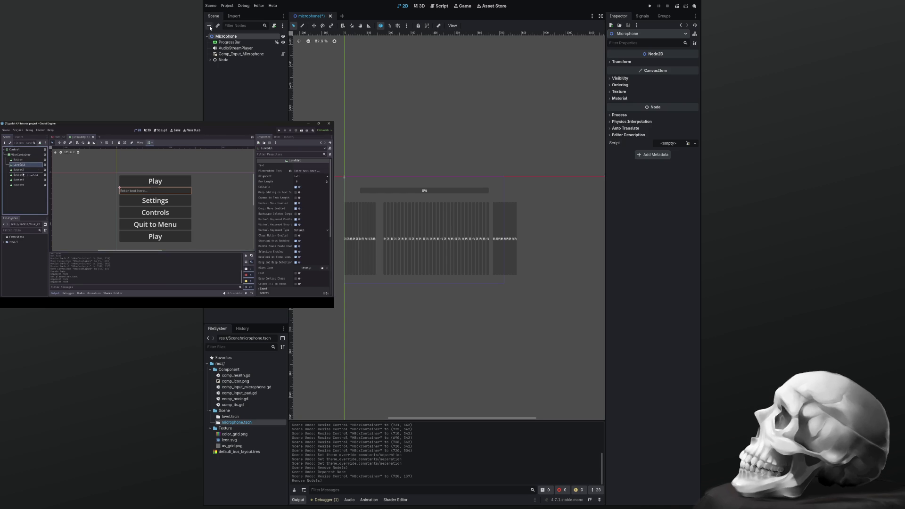
# Add a VBoxContainer under Microphone, resize it and position it below the bars
pyautogui.hotkey('ctrl', 'shift', 'z')
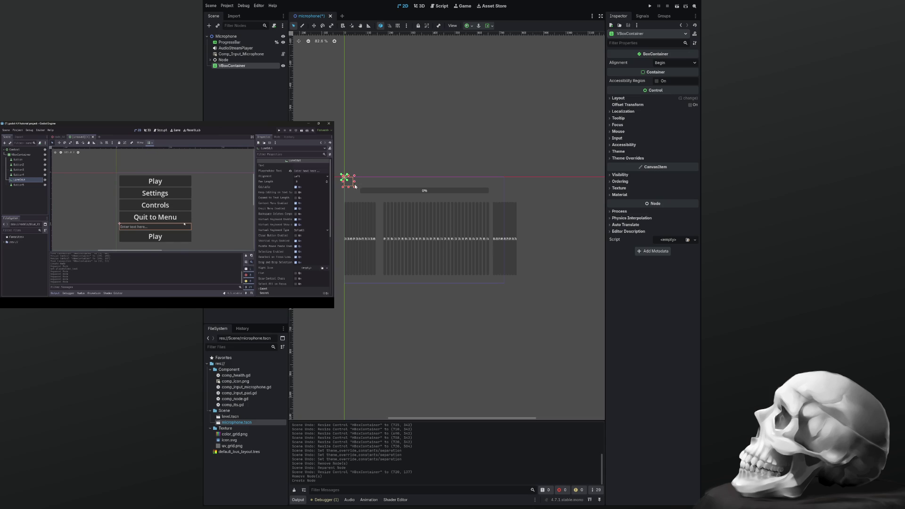
pyautogui.moveTo(355, 189); pyautogui.dragTo(386, 224)
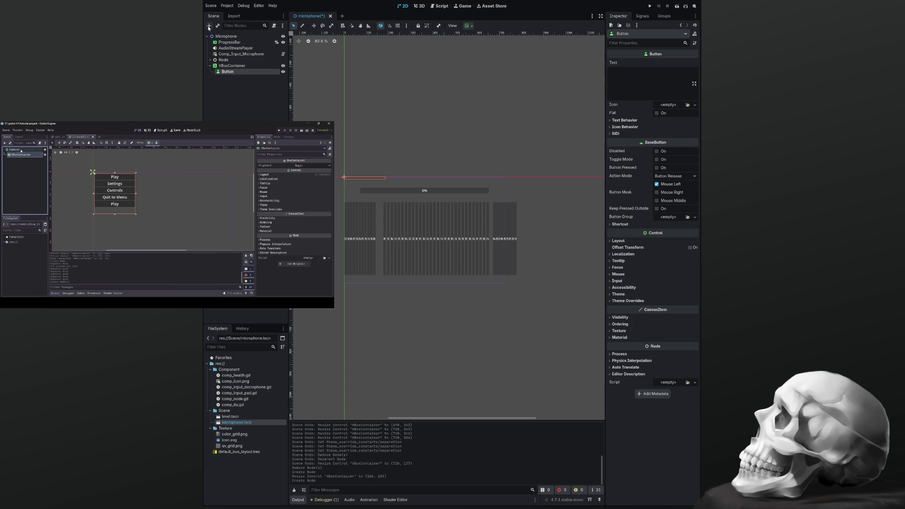
pyautogui.scroll(8, 358, 197)
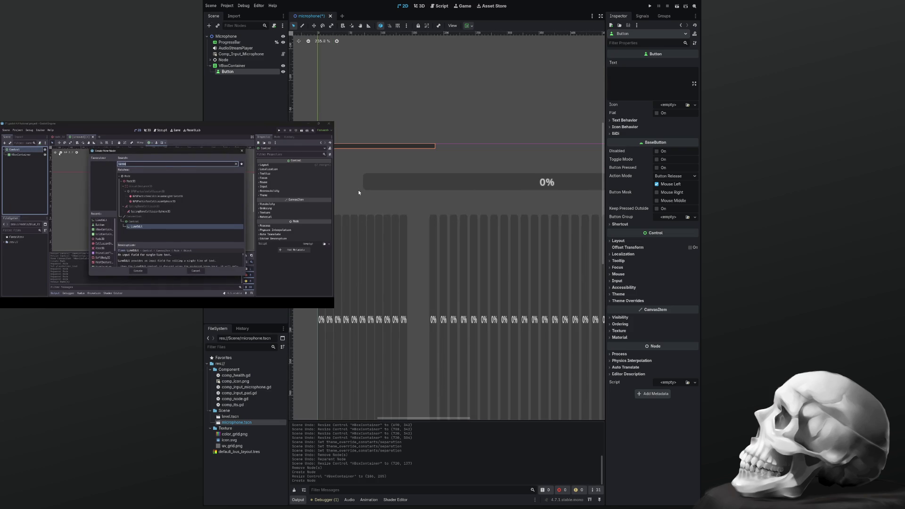
pyautogui.scroll(1, 359, 188)
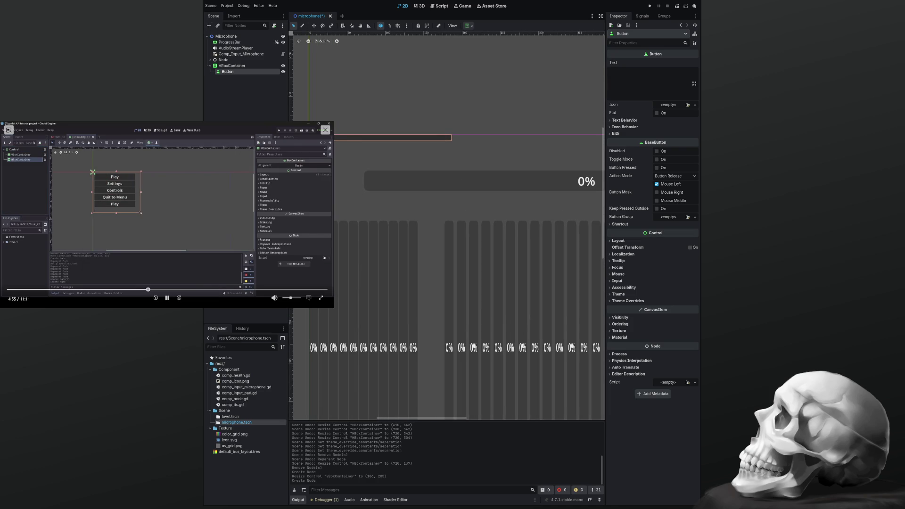
pyautogui.click(166, 298)
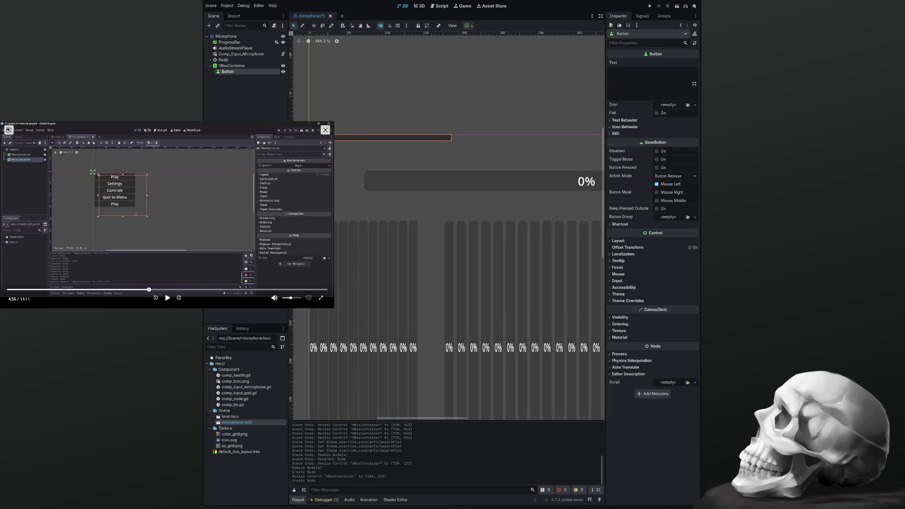
pyautogui.click(359, 150)
pyautogui.moveTo(358, 150); pyautogui.dragTo(462, 305)
pyautogui.scroll(-12, 462, 305)
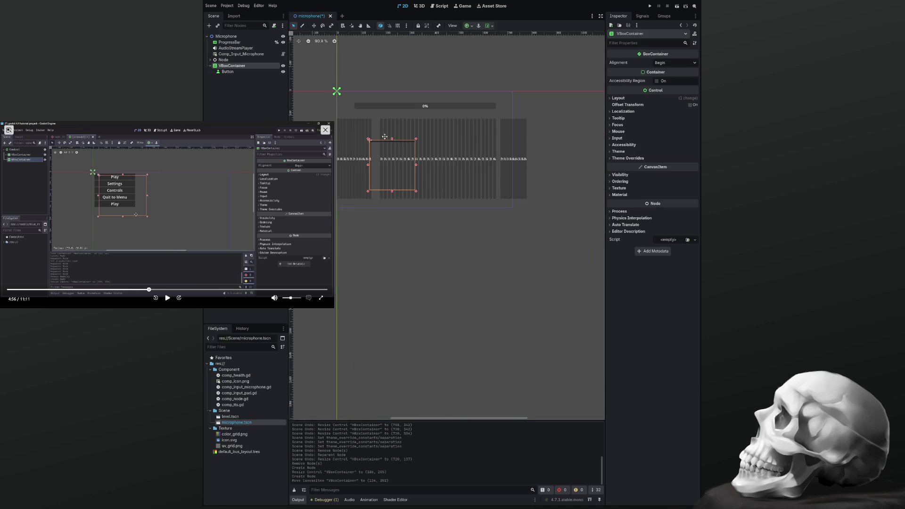
pyautogui.moveTo(385, 156)
pyautogui.mouseDown()
pyautogui.moveTo(408, 234)
pyautogui.moveTo(413, 225)
pyautogui.mouseUp()
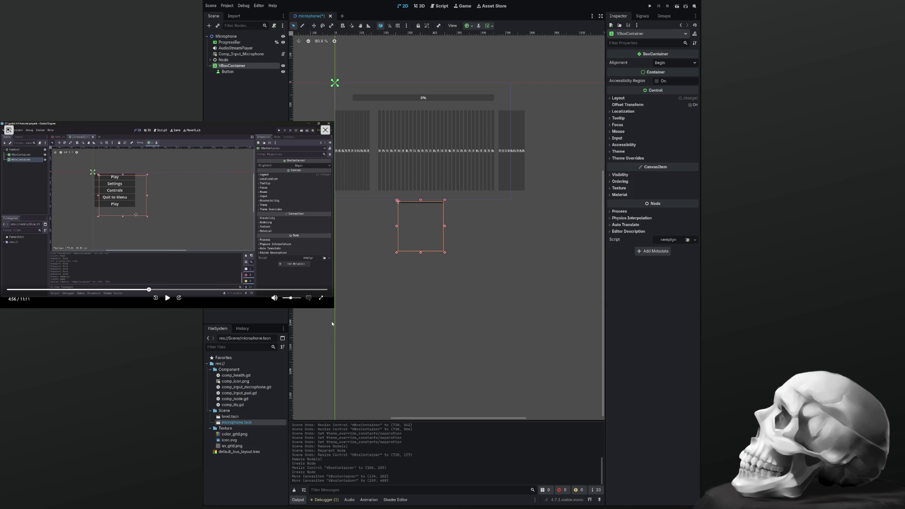
# Add Button2 to the VBoxContainer, shrink it to a thin strip, and view Button's signals
pyautogui.hotkey('ctrl', 'a')
pyautogui.press('Return')
pyautogui.scroll(6, 415, 228)
pyautogui.click(416, 202)
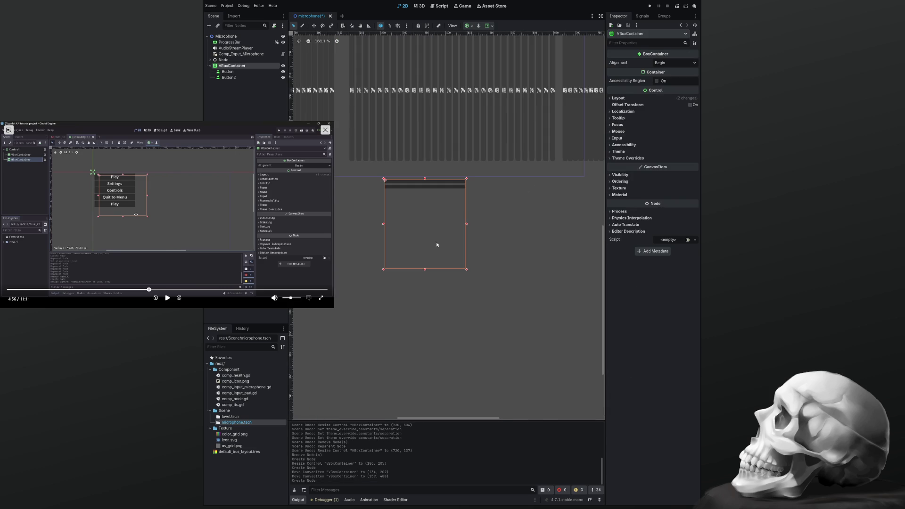
pyautogui.moveTo(466, 272)
pyautogui.mouseDown()
pyautogui.moveTo(443, 241)
pyautogui.moveTo(490, 254)
pyautogui.moveTo(441, 207)
pyautogui.moveTo(442, 189)
pyautogui.moveTo(448, 186)
pyautogui.moveTo(455, 226)
pyautogui.moveTo(484, 205)
pyautogui.mouseUp()
pyautogui.click(414, 183)
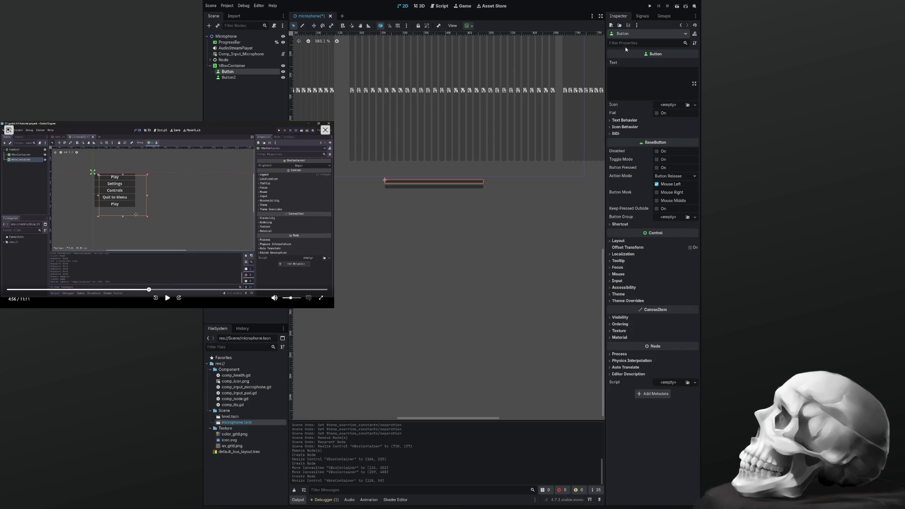
pyautogui.click(642, 15)
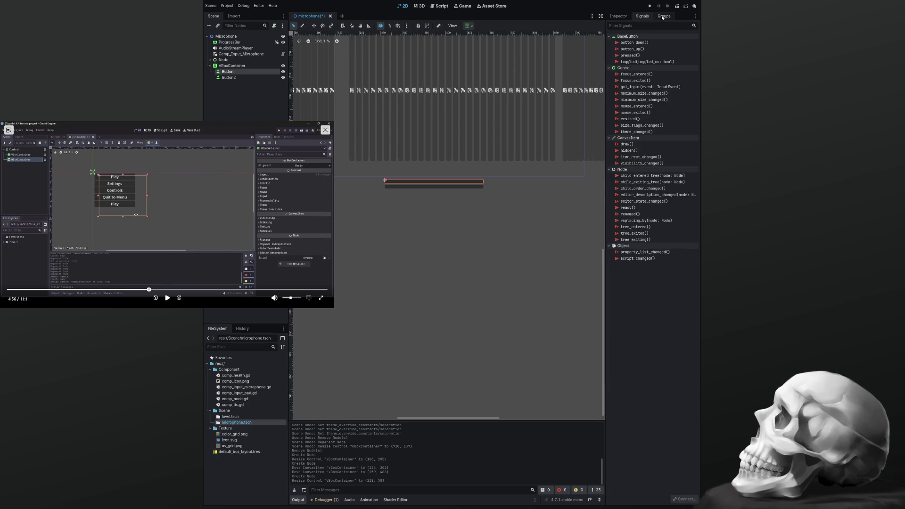
pyautogui.click(663, 17)
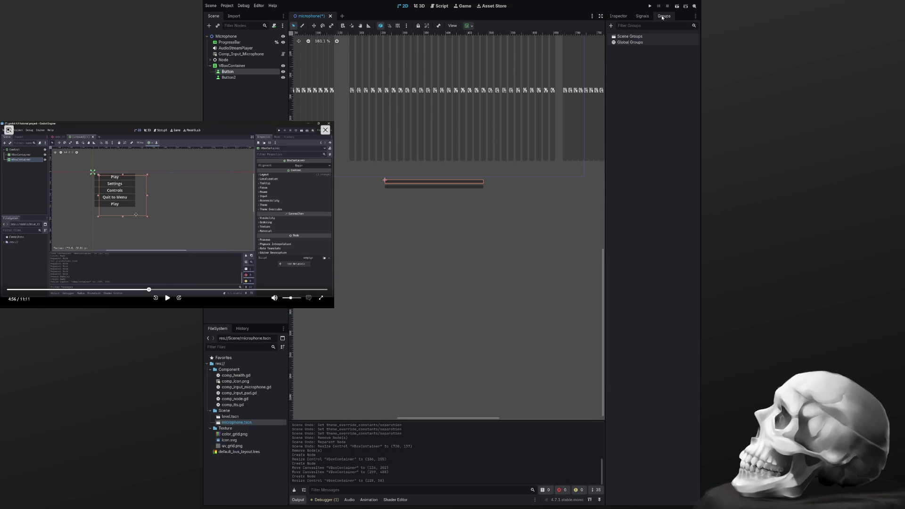
pyautogui.click(625, 19)
pyautogui.click(623, 224)
pyautogui.click(618, 225)
pyautogui.click(618, 240)
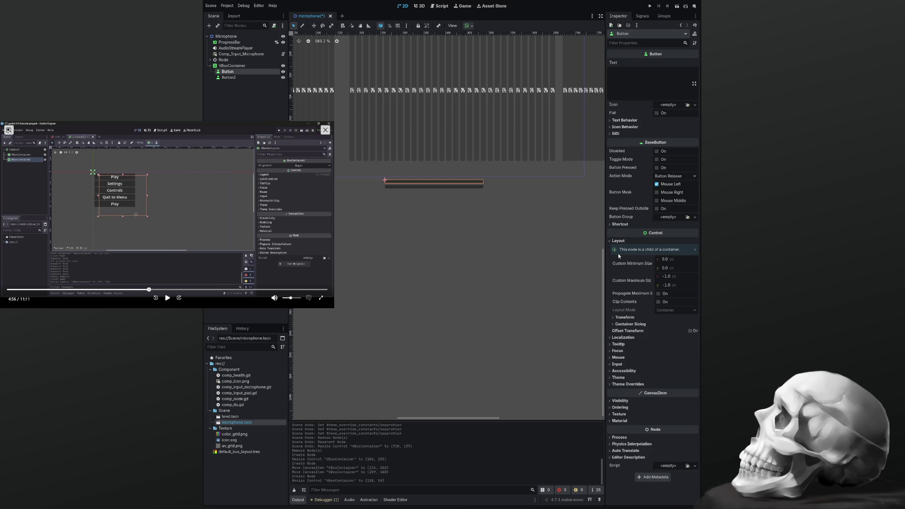
pyautogui.click(618, 241)
pyautogui.click(623, 254)
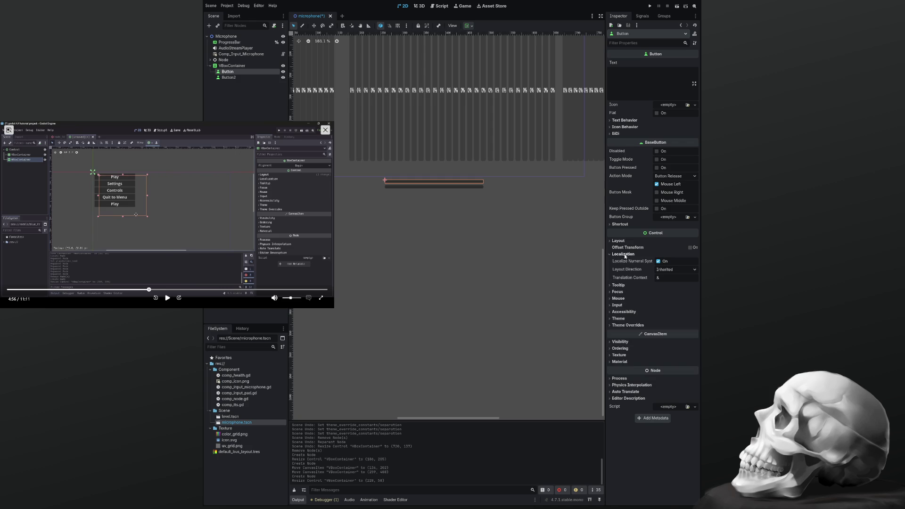
pyautogui.click(623, 254)
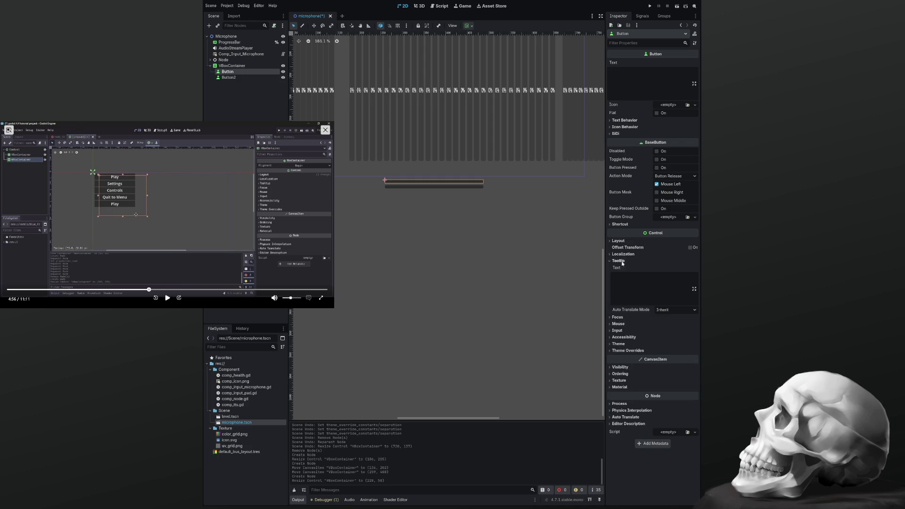
pyautogui.click(619, 267)
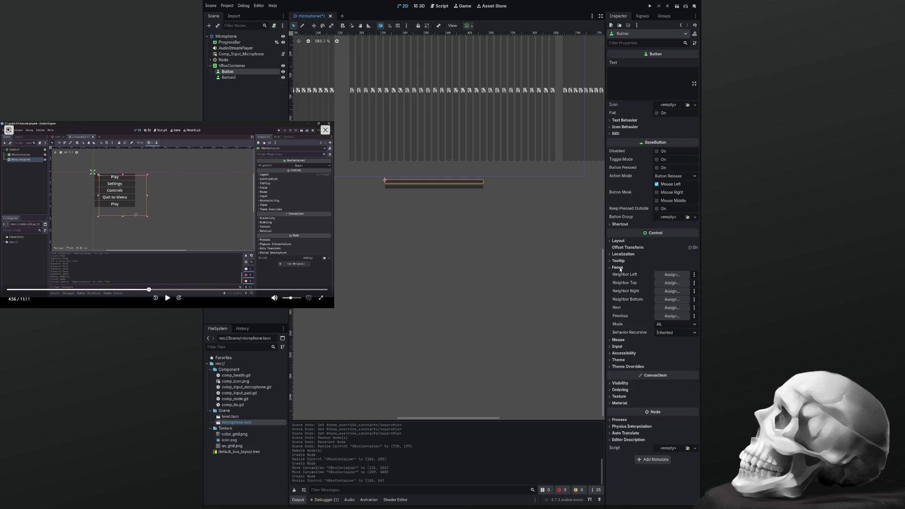
pyautogui.click(618, 268)
pyautogui.click(618, 274)
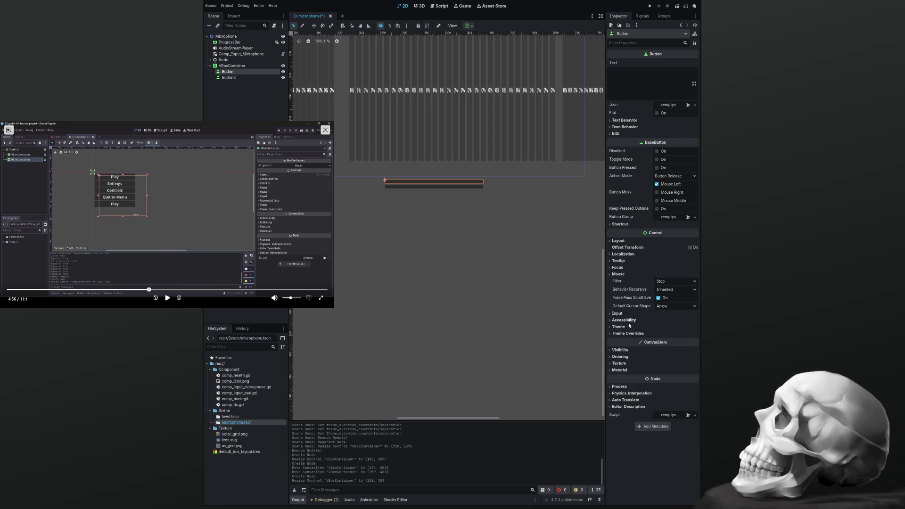
pyautogui.click(619, 274)
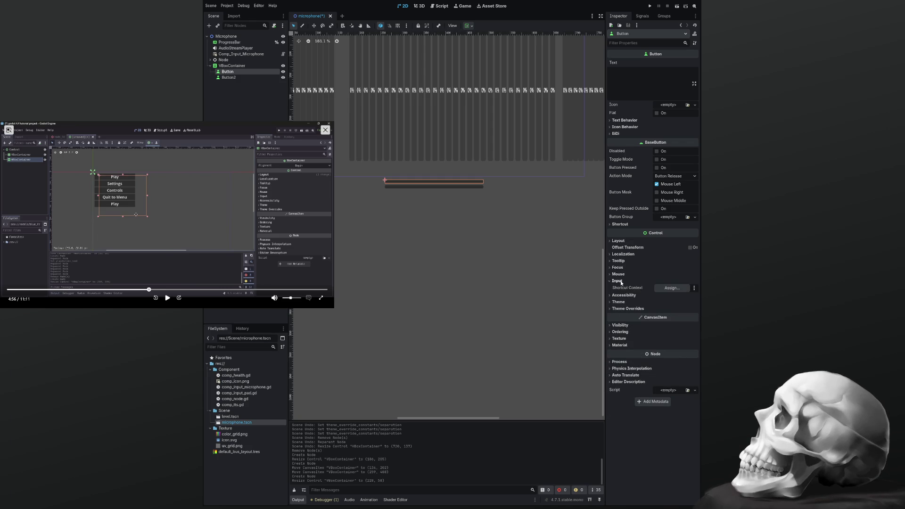
pyautogui.click(621, 288)
pyautogui.click(621, 288)
pyautogui.click(621, 295)
pyautogui.click(622, 295)
pyautogui.click(622, 302)
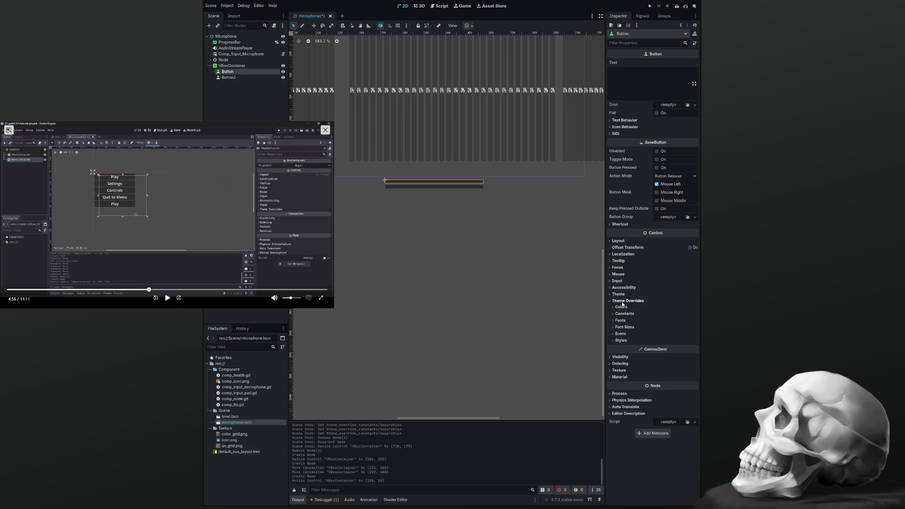
pyautogui.click(621, 308)
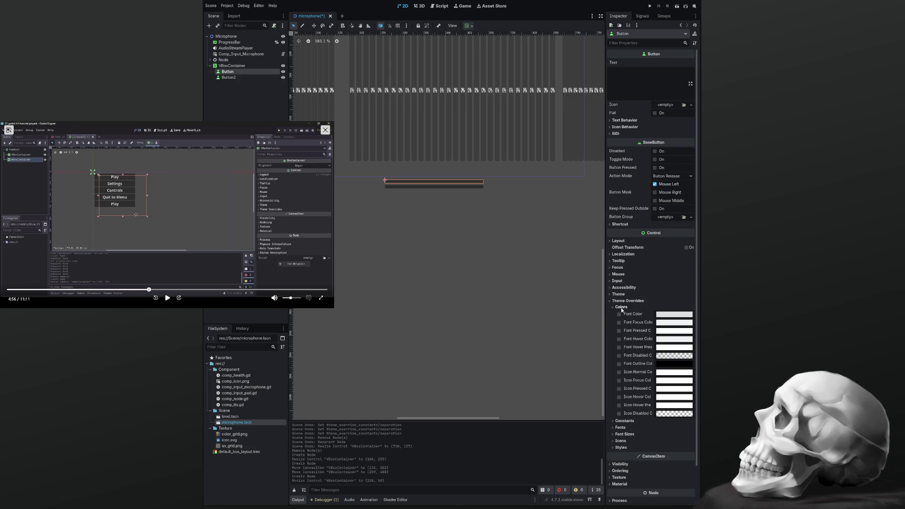
pyautogui.click(622, 307)
pyautogui.click(622, 301)
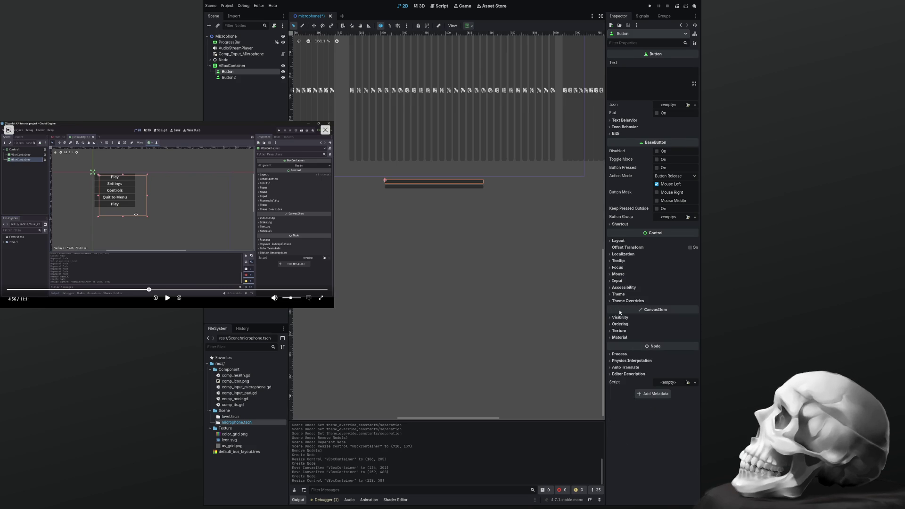
pyautogui.click(620, 318)
pyautogui.click(620, 318)
pyautogui.click(620, 324)
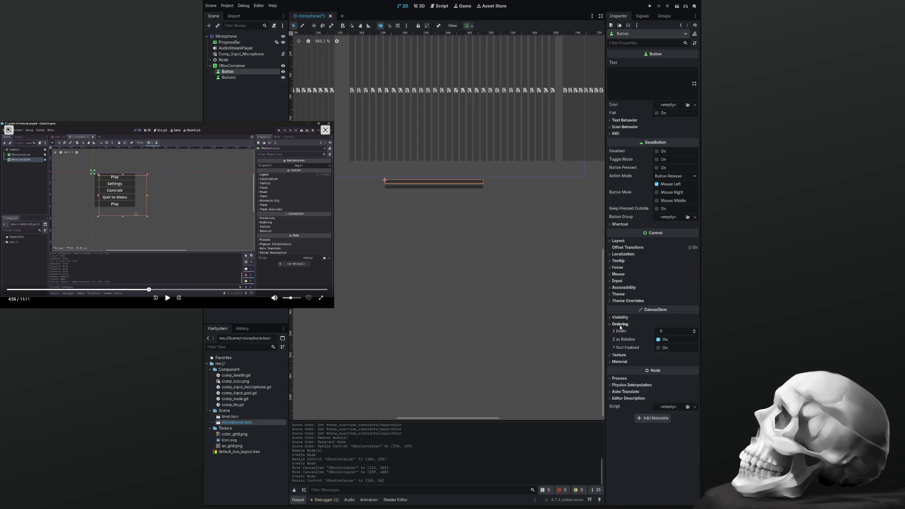
pyautogui.click(620, 325)
pyautogui.click(621, 332)
pyautogui.click(621, 332)
pyautogui.click(620, 338)
pyautogui.click(620, 338)
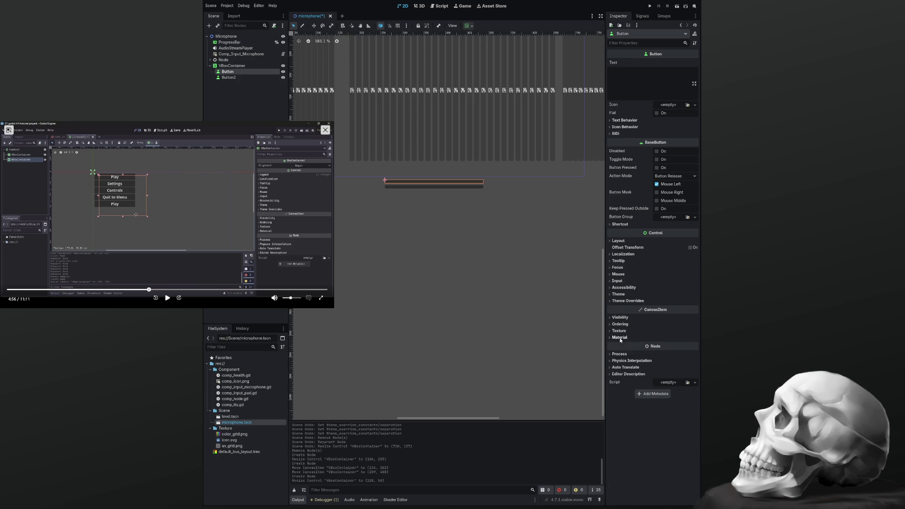
pyautogui.click(414, 202)
# Make the VBoxContainer taller and move it down-left, and enlarge Button2
pyautogui.moveTo(435, 207)
pyautogui.mouseDown()
pyautogui.moveTo(434, 224)
pyautogui.moveTo(454, 247)
pyautogui.moveTo(395, 243)
pyautogui.moveTo(399, 287)
pyautogui.moveTo(395, 275)
pyautogui.mouseUp()
pyautogui.click(395, 271)
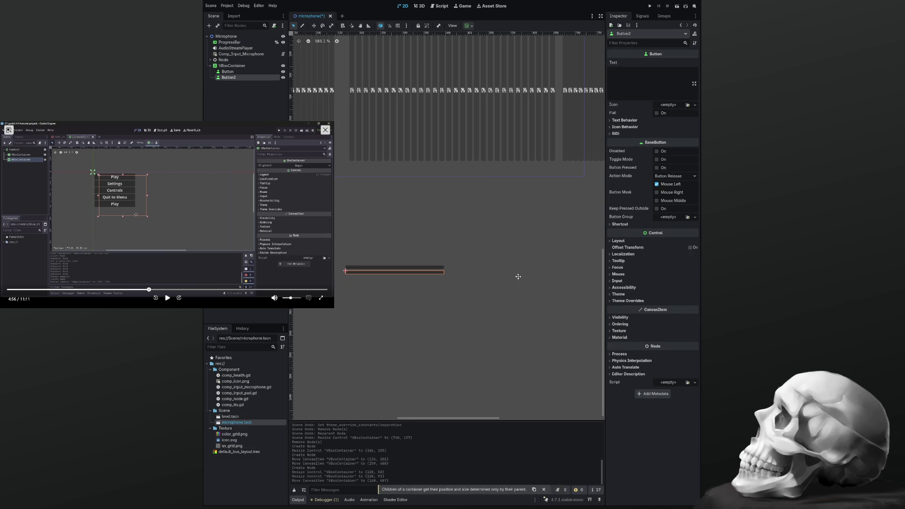
pyautogui.moveTo(226, 80)
pyautogui.mouseDown()
pyautogui.moveTo(231, 87)
pyautogui.moveTo(231, 38)
pyautogui.mouseUp()
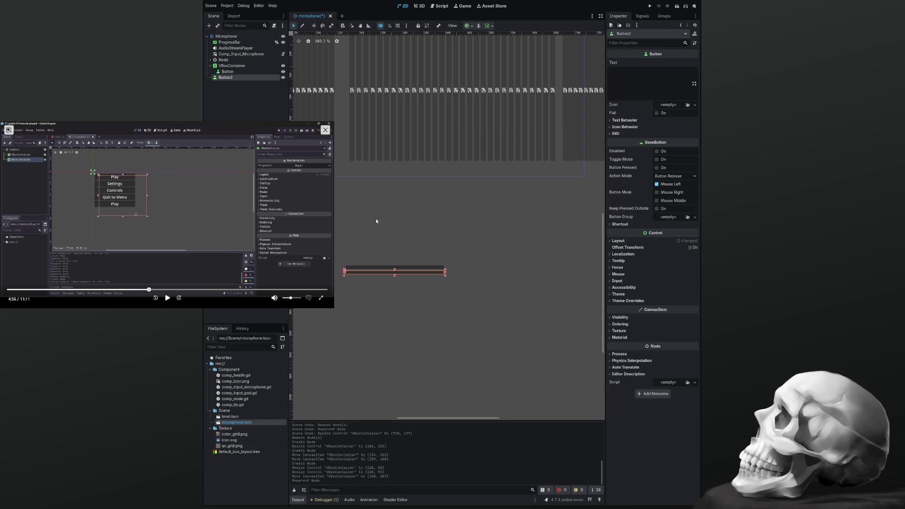
pyautogui.moveTo(395, 275)
pyautogui.mouseDown()
pyautogui.moveTo(395, 306)
pyautogui.moveTo(473, 309)
pyautogui.mouseUp()
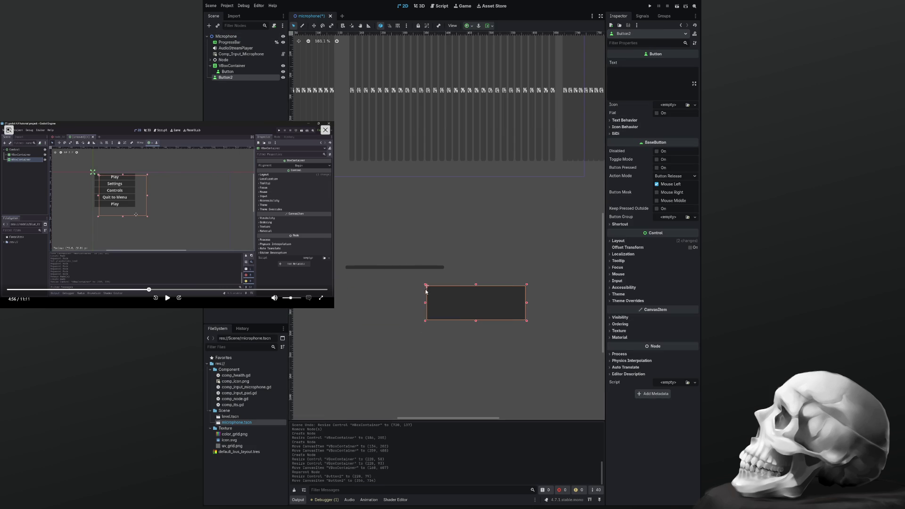
# Reorder the children so Button comes before Button2 in the VBoxContainer
pyautogui.moveTo(232, 74); pyautogui.dragTo(234, 69)
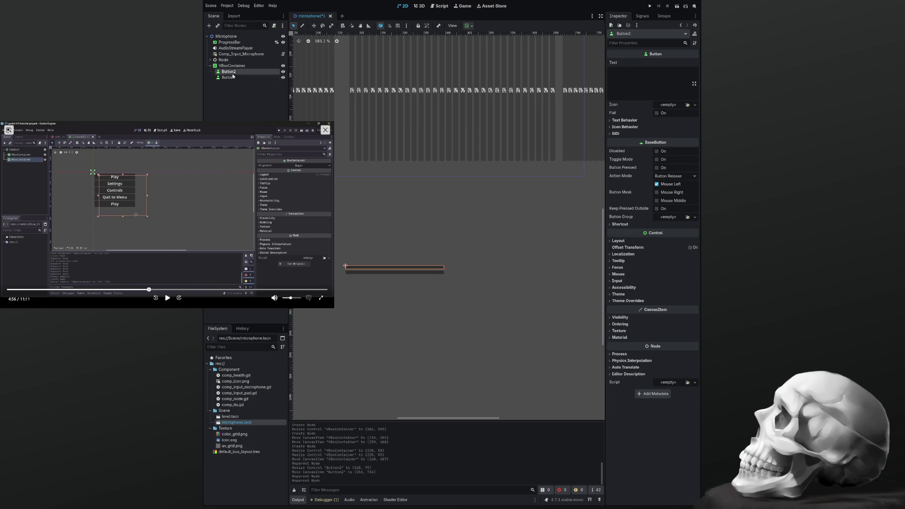
pyautogui.moveTo(230, 80); pyautogui.dragTo(230, 68)
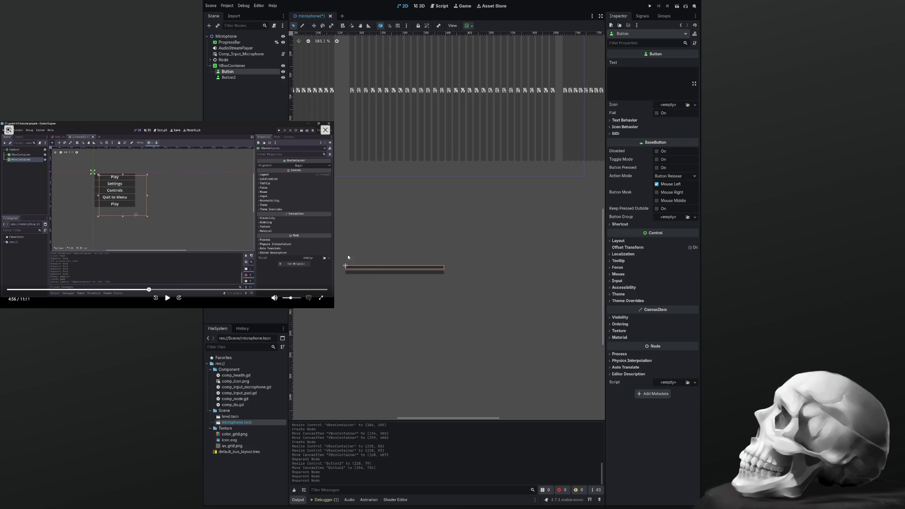
pyautogui.click(386, 289)
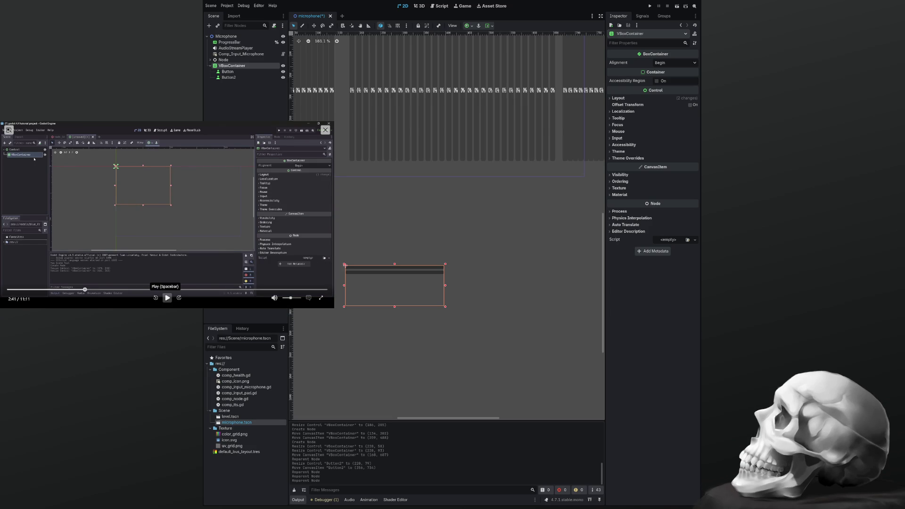
pyautogui.click(167, 297)
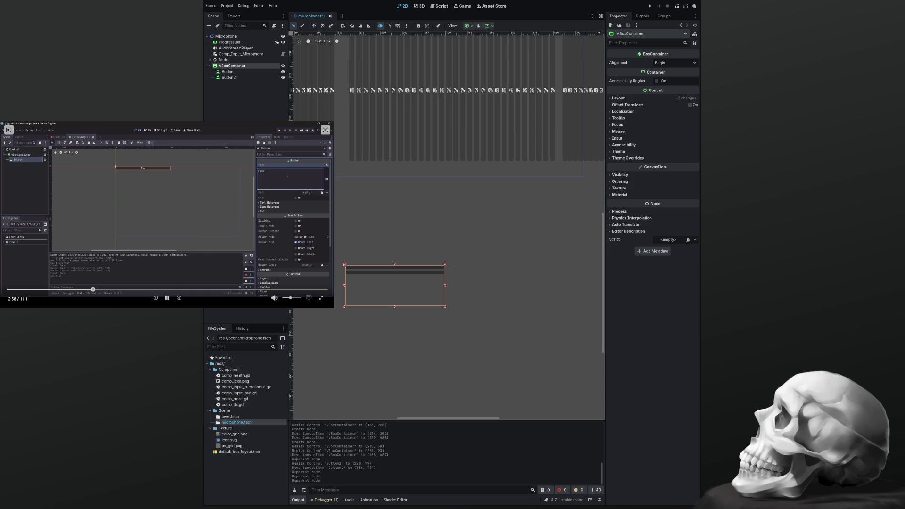
pyautogui.click(166, 297)
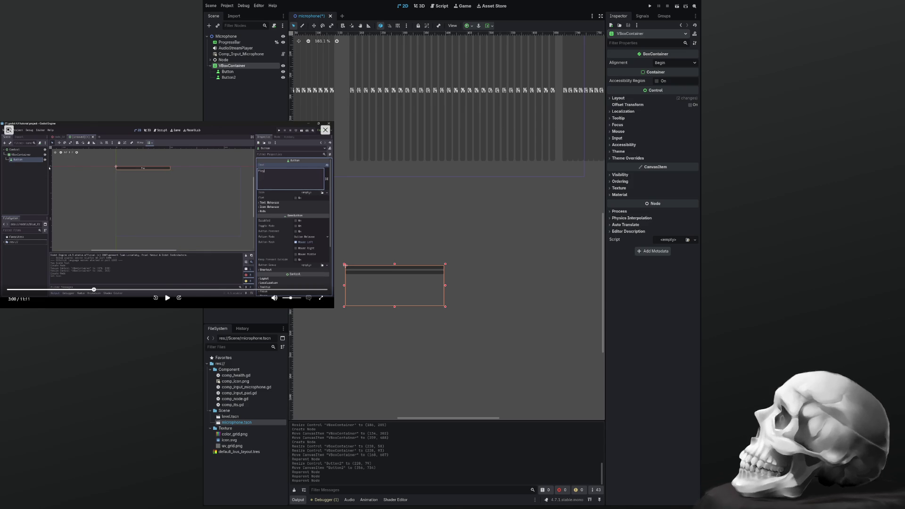
# Set the first button's Text to 'Coisa' and Button2's Text to 'E Tal'
pyautogui.click(394, 269)
pyautogui.click(655, 84)
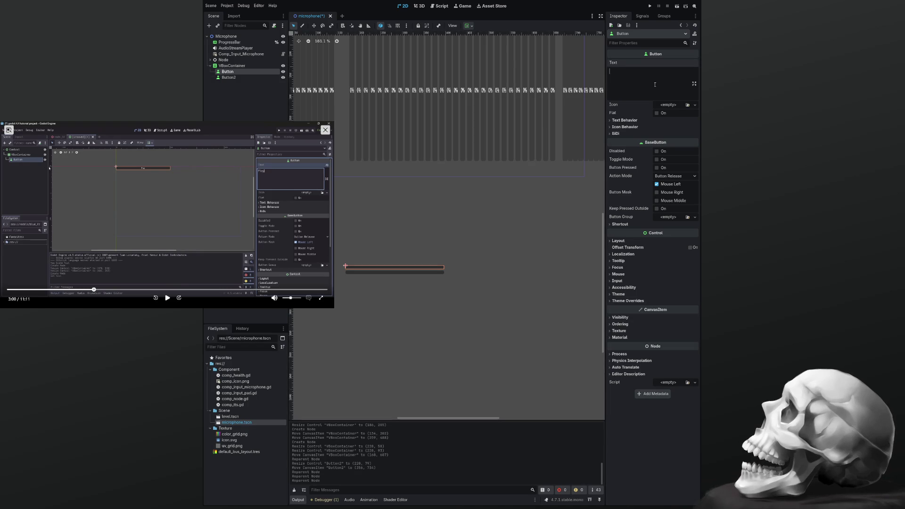
pyautogui.write('Coisa')
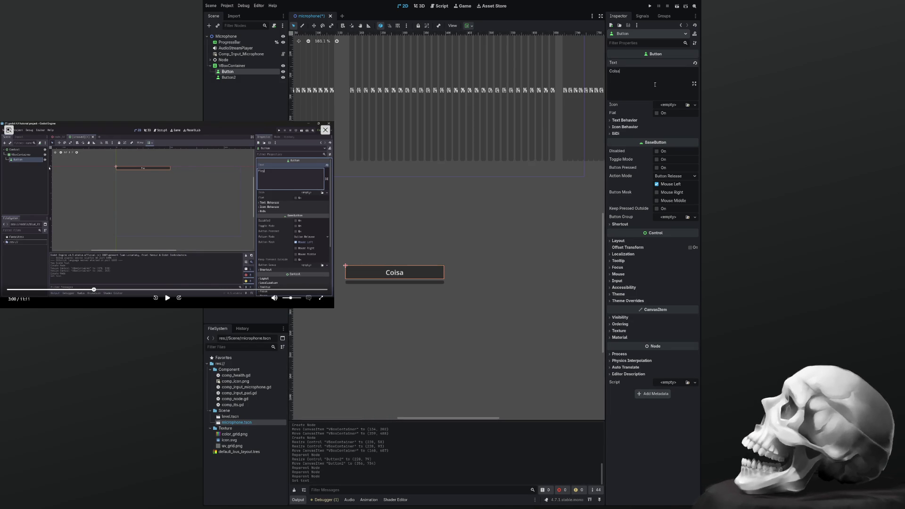
pyautogui.click(423, 281)
pyautogui.click(621, 85)
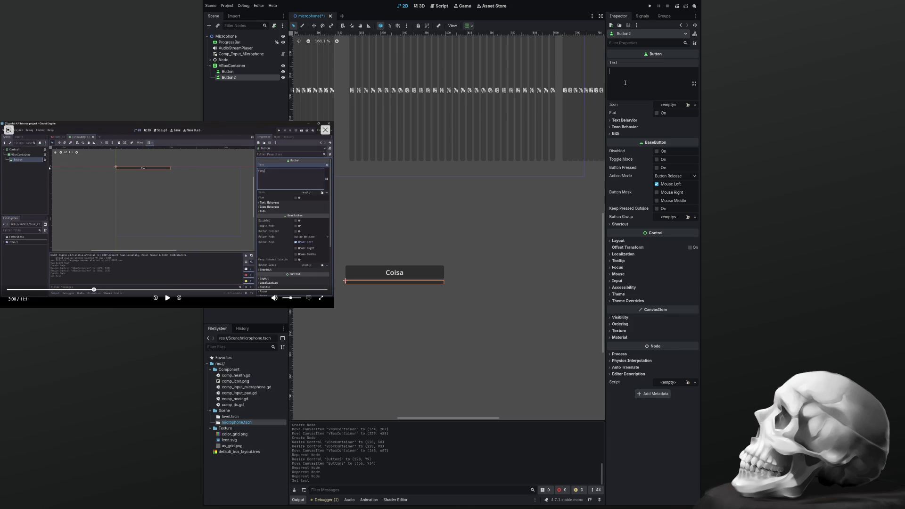
pyautogui.write('Tal')
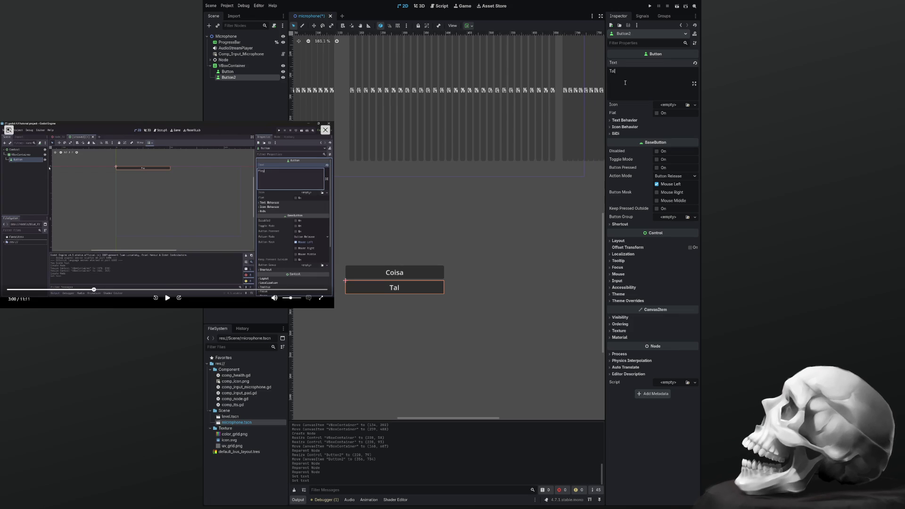
pyautogui.write('E')
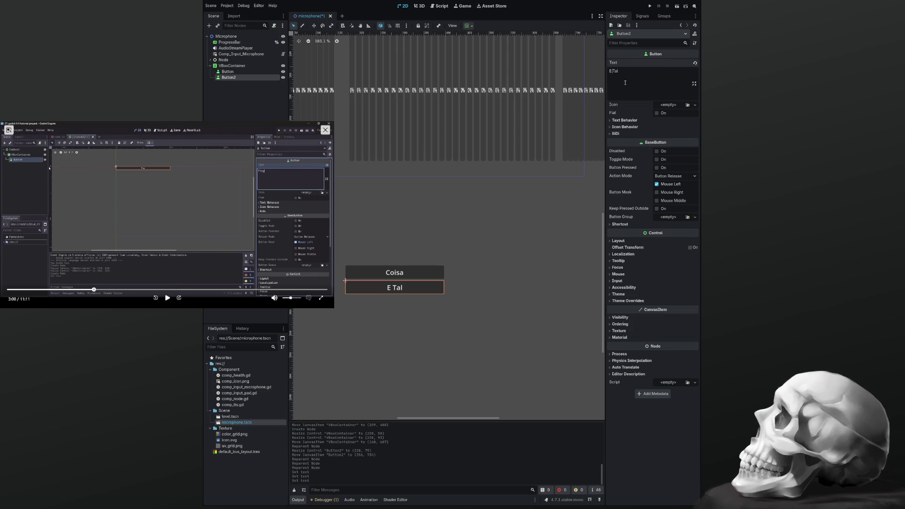
pyautogui.click(451, 309)
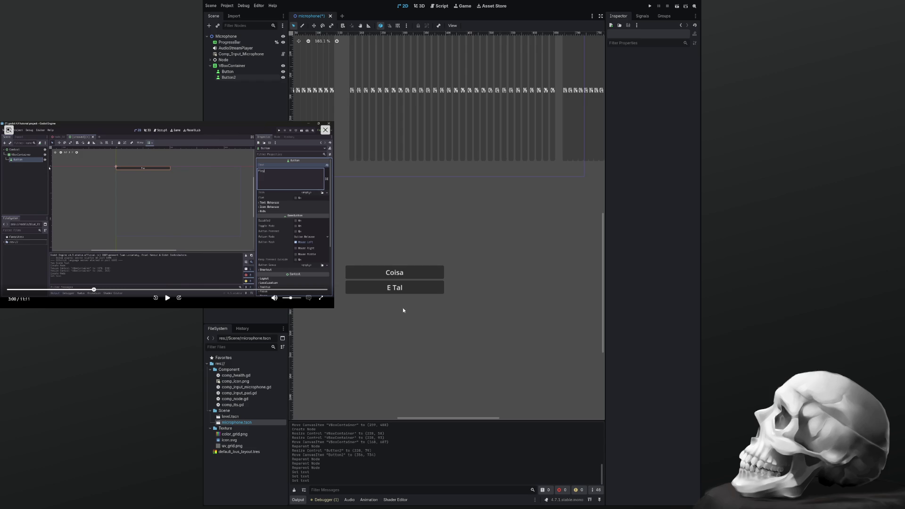
pyautogui.click(417, 299)
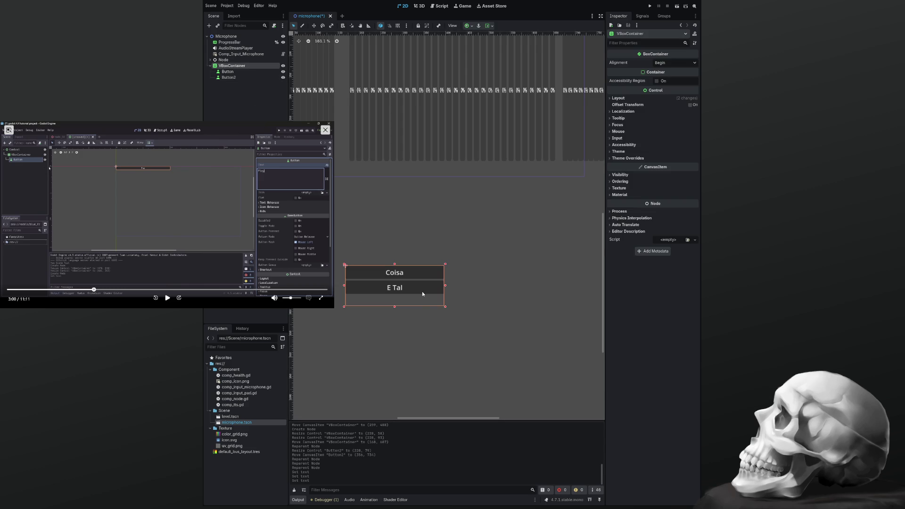
# Narrow the VBoxContainer and add a ProgressBar child showing 0% beneath the buttons
pyautogui.moveTo(445, 309)
pyautogui.mouseDown()
pyautogui.moveTo(495, 320)
pyautogui.moveTo(359, 309)
pyautogui.moveTo(479, 362)
pyautogui.moveTo(536, 297)
pyautogui.moveTo(513, 319)
pyautogui.moveTo(402, 328)
pyautogui.moveTo(476, 297)
pyautogui.moveTo(398, 306)
pyautogui.moveTo(408, 345)
pyautogui.moveTo(515, 318)
pyautogui.moveTo(467, 330)
pyautogui.moveTo(408, 309)
pyautogui.moveTo(450, 310)
pyautogui.moveTo(432, 324)
pyautogui.mouseUp()
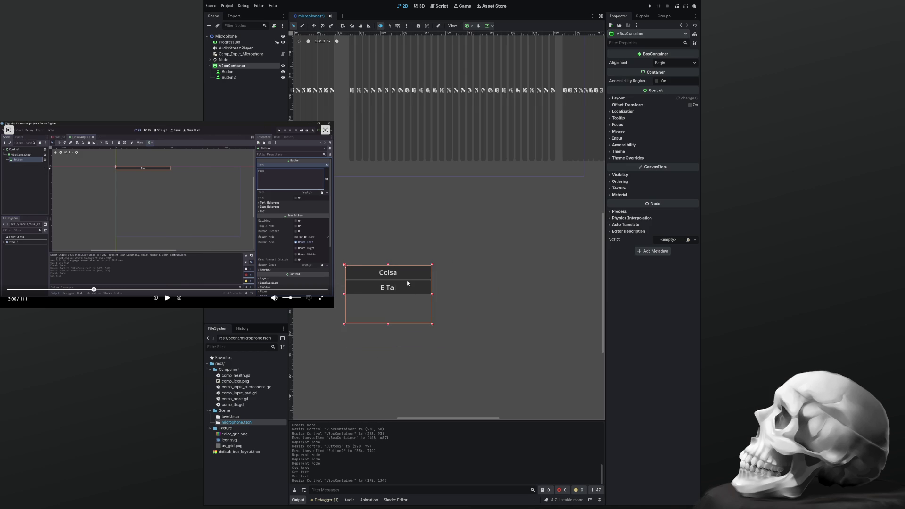
pyautogui.click(167, 298)
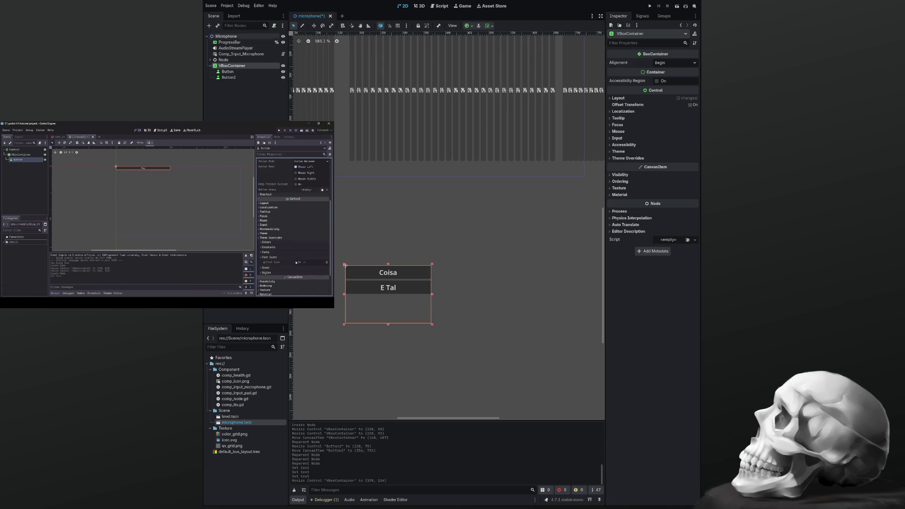
pyautogui.click(167, 297)
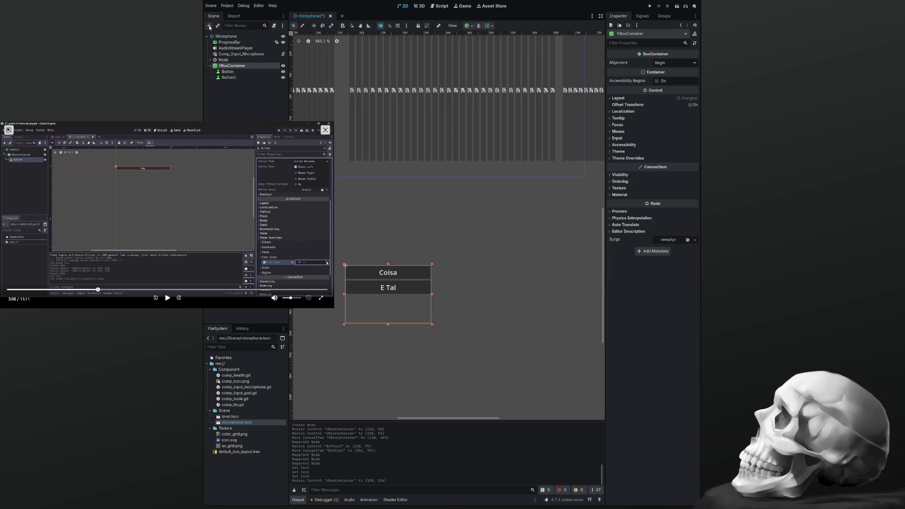
pyautogui.click(210, 27)
pyautogui.press('Return')
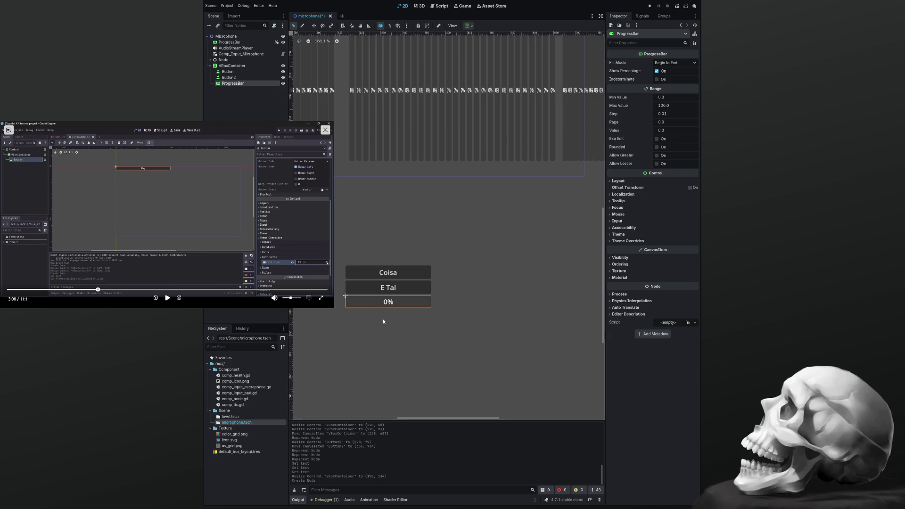
pyautogui.click(384, 322)
pyautogui.moveTo(389, 324)
pyautogui.mouseDown()
pyautogui.moveTo(405, 338)
pyautogui.moveTo(515, 339)
pyautogui.moveTo(492, 328)
pyautogui.moveTo(392, 326)
pyautogui.moveTo(455, 322)
pyautogui.moveTo(394, 324)
pyautogui.mouseUp()
pyautogui.click(372, 302)
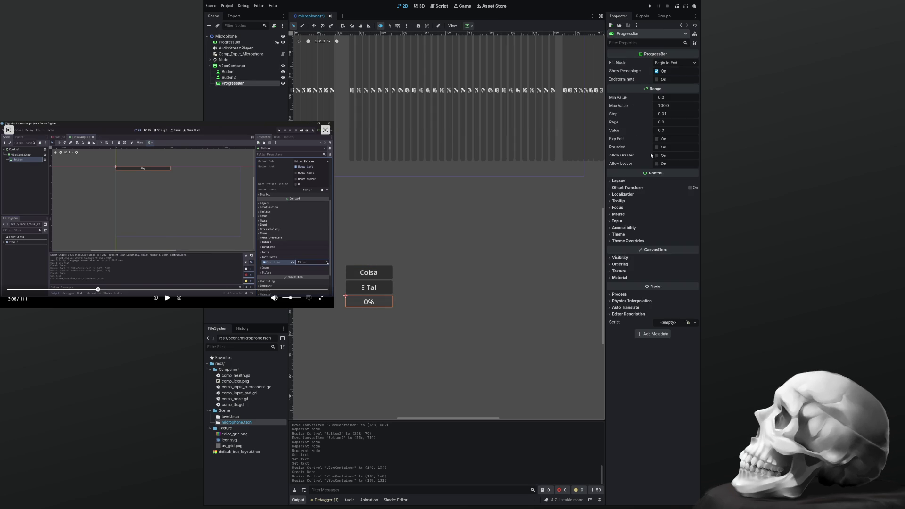
pyautogui.moveTo(660, 132); pyautogui.dragTo(681, 132)
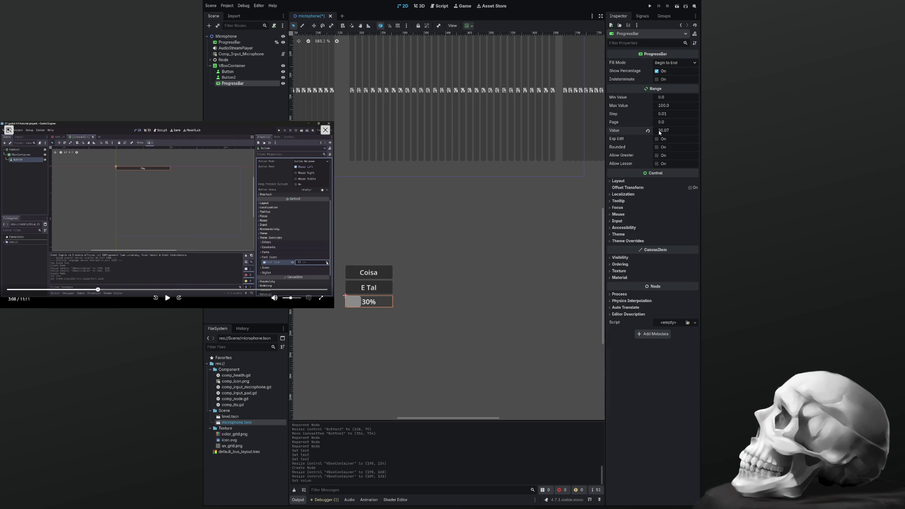
pyautogui.click(393, 321)
pyautogui.moveTo(393, 323)
pyautogui.mouseDown()
pyautogui.moveTo(467, 309)
pyautogui.moveTo(380, 313)
pyautogui.moveTo(444, 314)
pyautogui.moveTo(433, 331)
pyautogui.mouseUp()
pyautogui.click(167, 297)
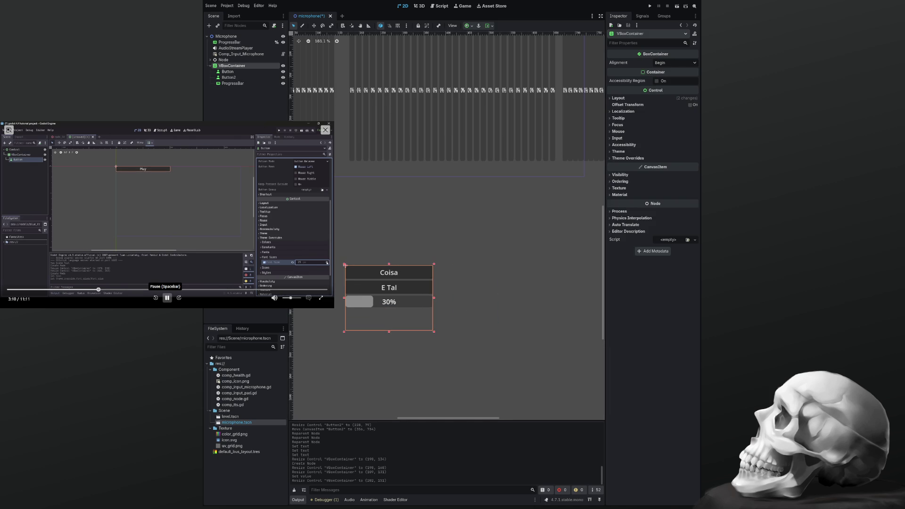
pyautogui.click(168, 297)
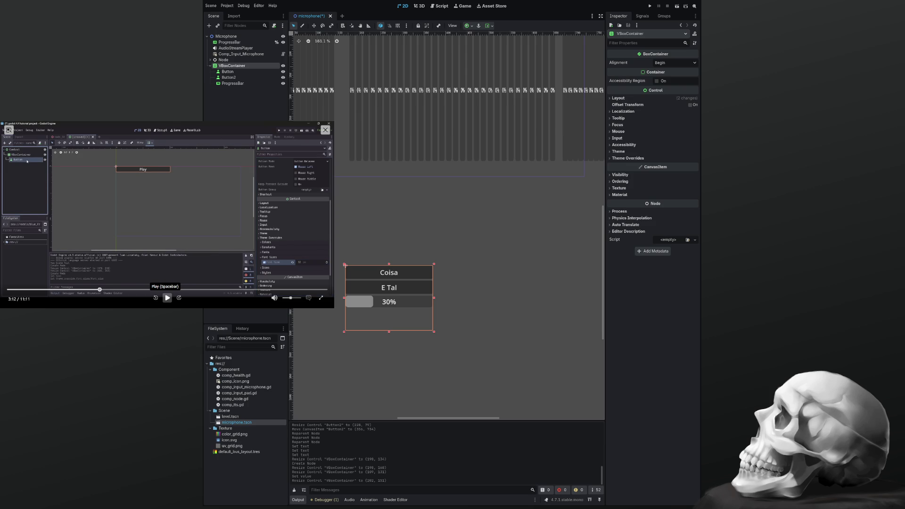
pyautogui.click(407, 273)
pyautogui.click(408, 301)
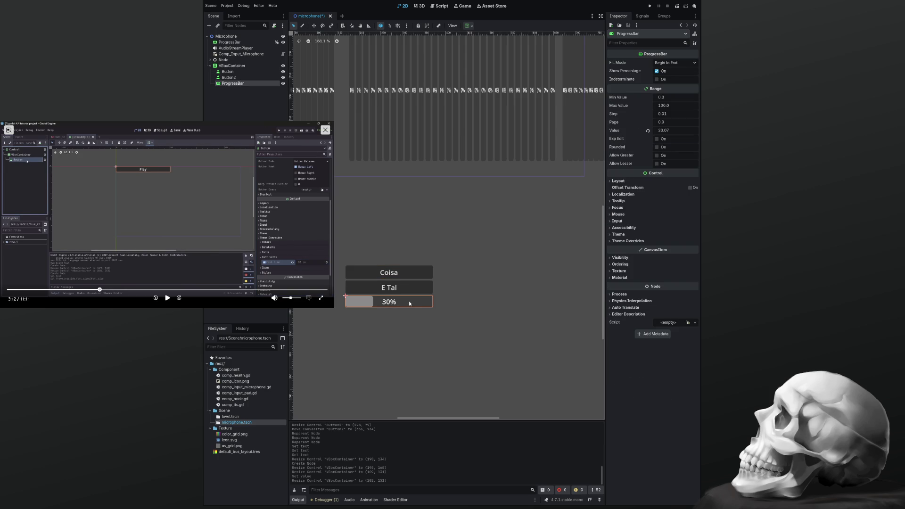
# Enable a Font Size theme override on the Coisa button and raise it to 132 px
pyautogui.click(388, 272)
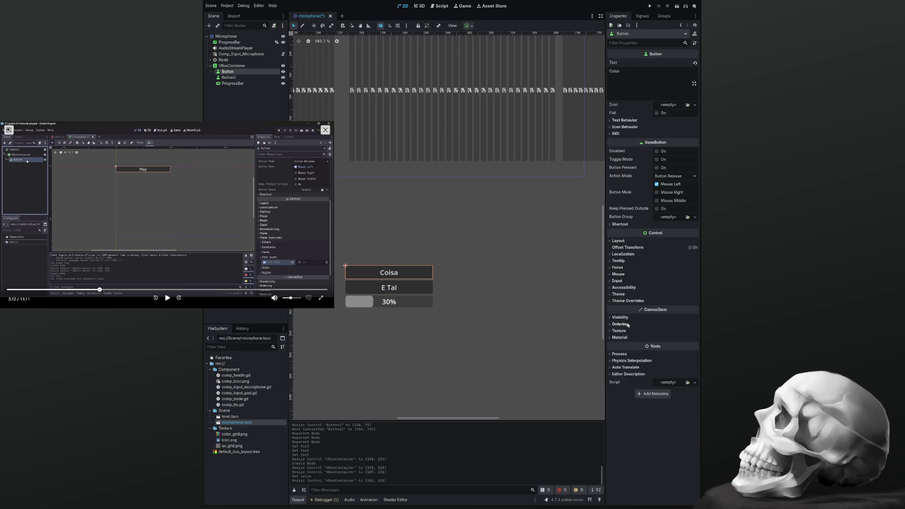
pyautogui.click(611, 288)
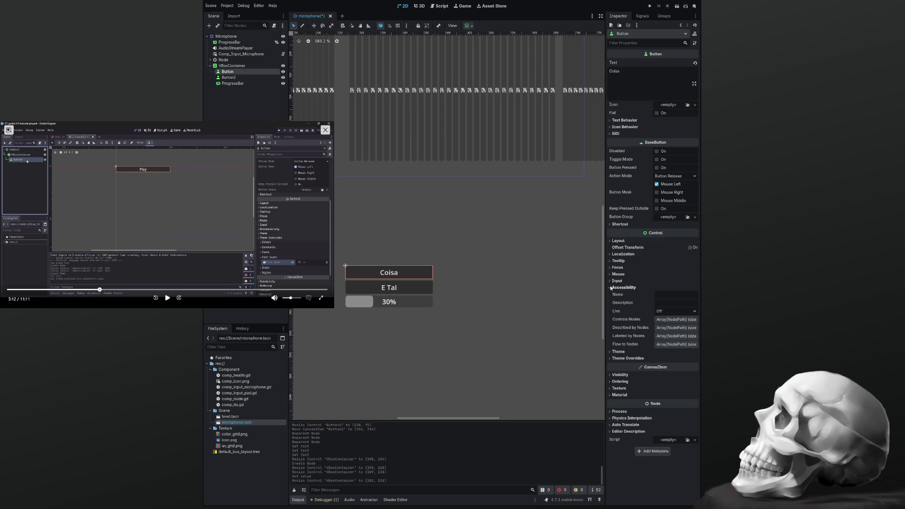
pyautogui.click(611, 288)
pyautogui.click(610, 294)
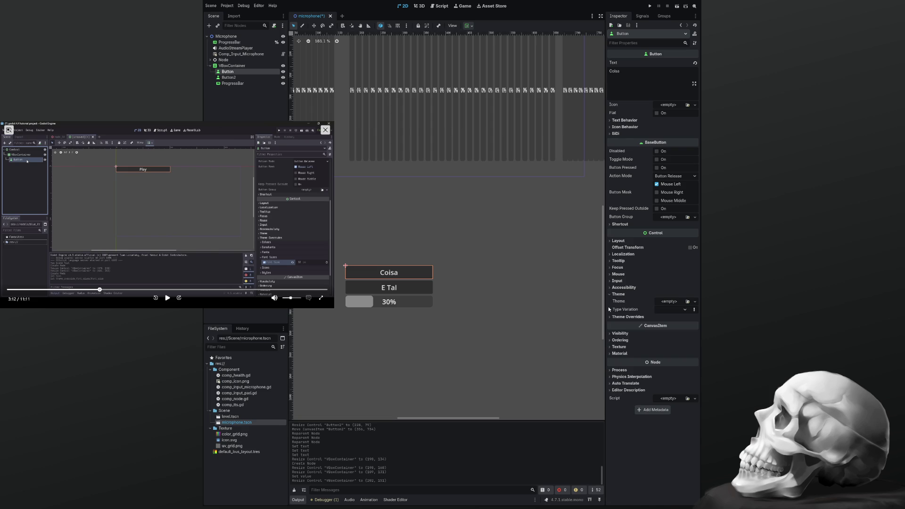
pyautogui.click(611, 294)
pyautogui.click(611, 301)
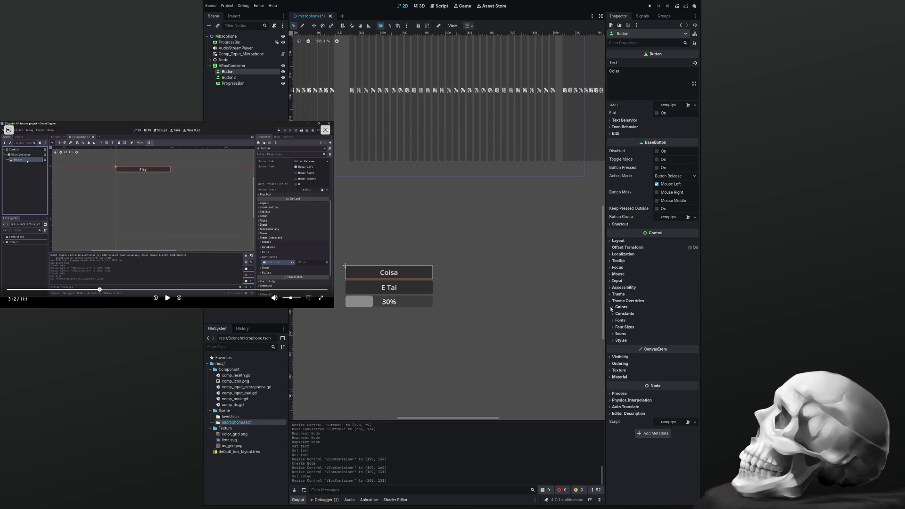
pyautogui.click(613, 320)
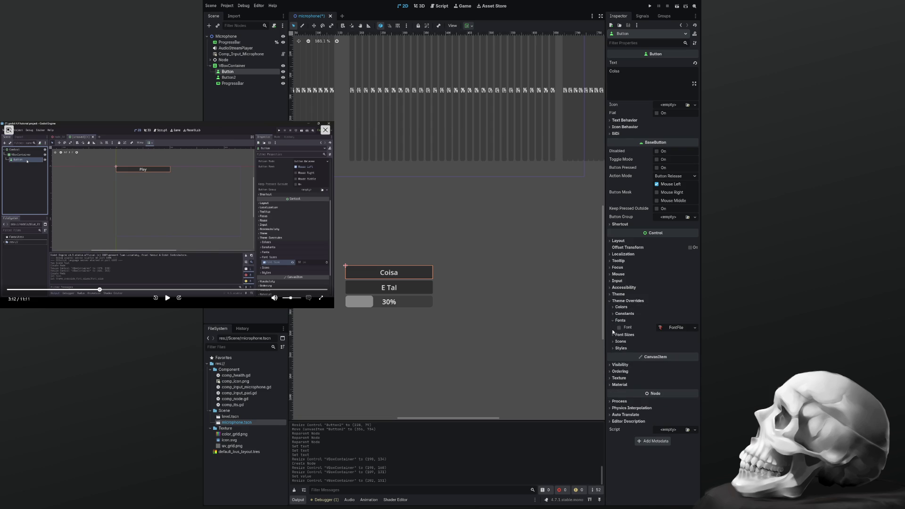
pyautogui.click(613, 335)
pyautogui.moveTo(667, 343)
pyautogui.mouseDown()
pyautogui.moveTo(704, 343)
pyautogui.moveTo(660, 343)
pyautogui.moveTo(707, 343)
pyautogui.moveTo(660, 343)
pyautogui.moveTo(693, 343)
pyautogui.moveTo(684, 343)
pyautogui.mouseUp()
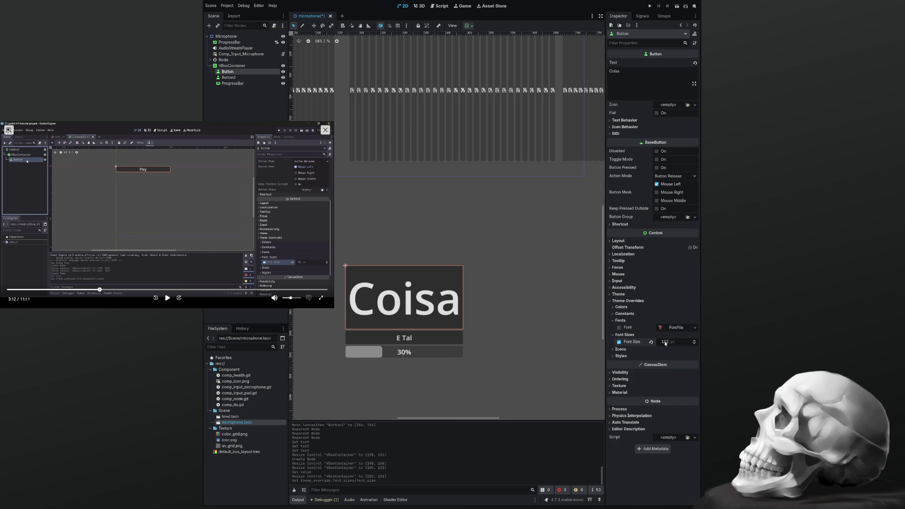
# Give the 30% progress bar the same large Font Size theme override
pyautogui.click(441, 350)
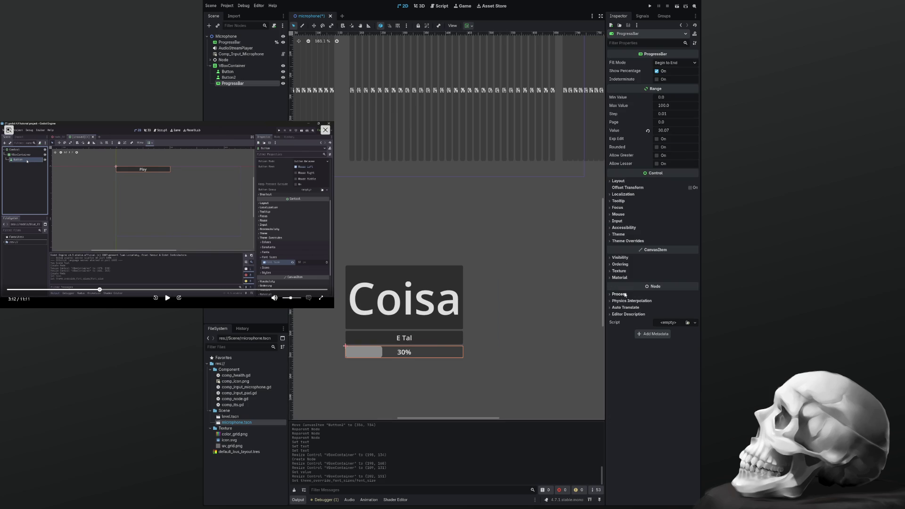
pyautogui.click(611, 241)
pyautogui.click(619, 266)
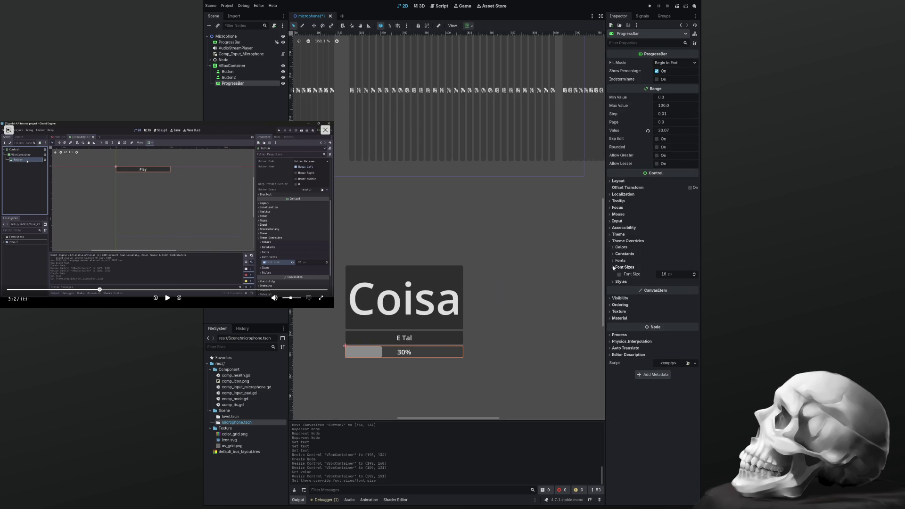
pyautogui.moveTo(661, 277)
pyautogui.mouseDown()
pyautogui.moveTo(704, 277)
pyautogui.moveTo(658, 274)
pyautogui.moveTo(665, 276)
pyautogui.mouseUp()
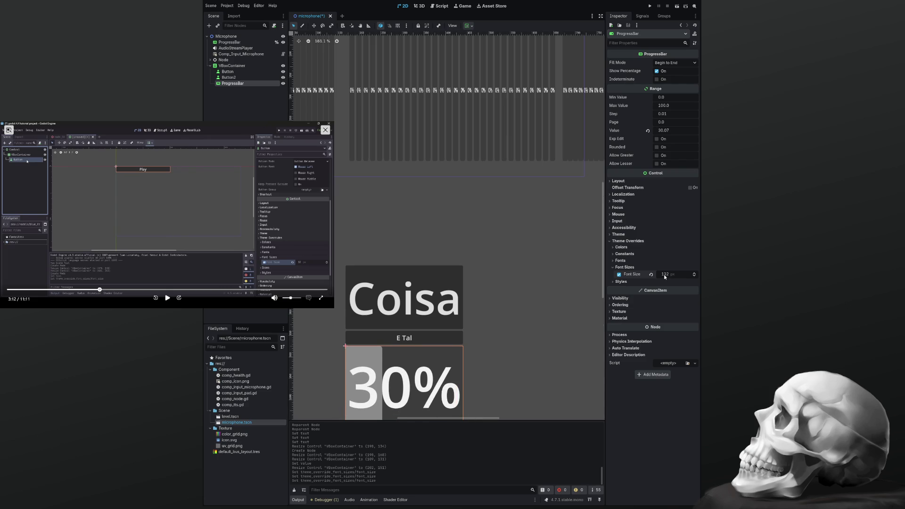
pyautogui.scroll(-3, 505, 281)
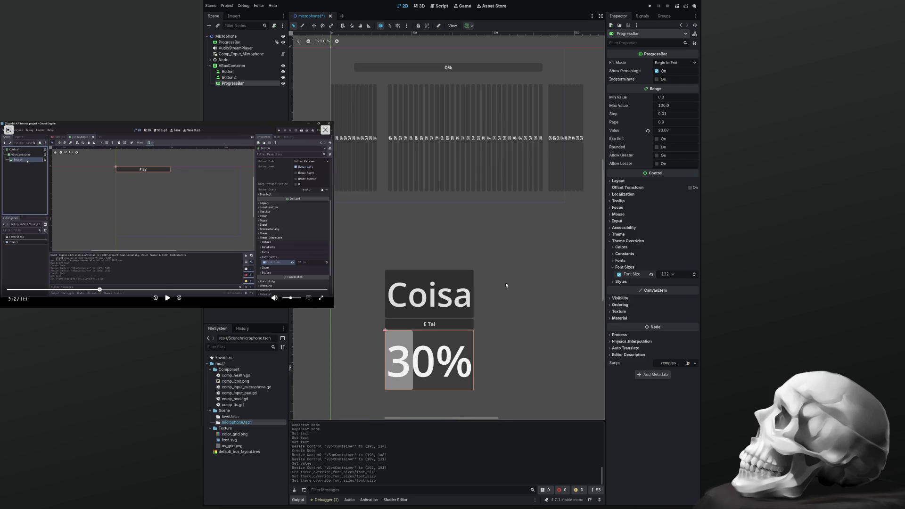
# Toggle the bar's Show Percentage off and back on, then box-select Coisa, E Tal and the bar
pyautogui.click(453, 392)
pyautogui.click(472, 303)
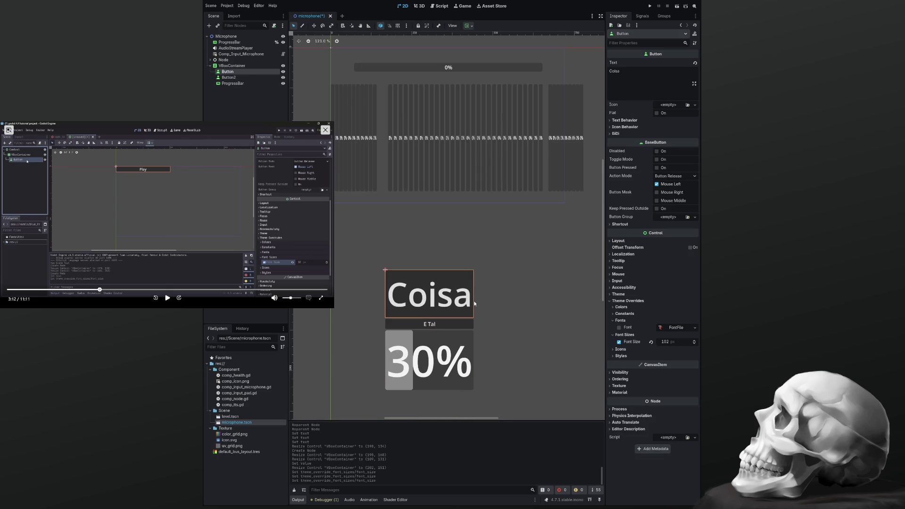
pyautogui.click(460, 348)
pyautogui.click(658, 71)
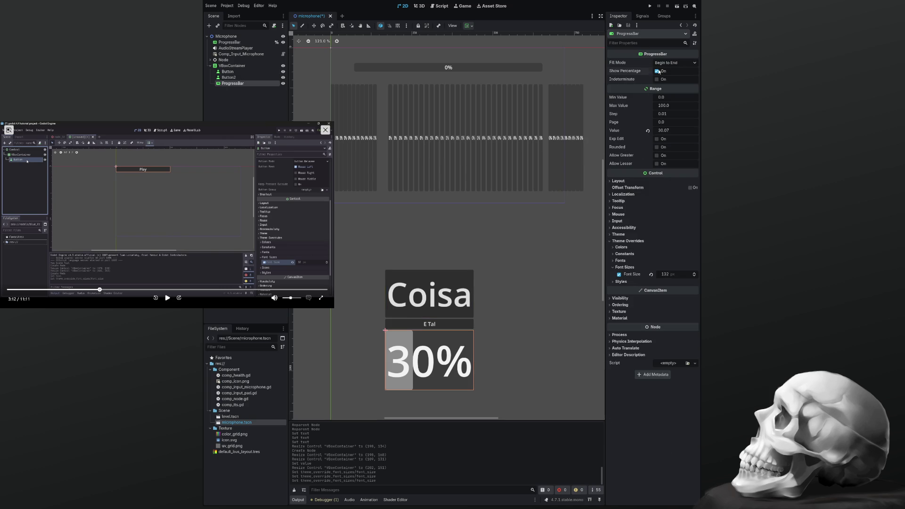
pyautogui.click(658, 71)
pyautogui.doubleClick(658, 72)
pyautogui.click(658, 71)
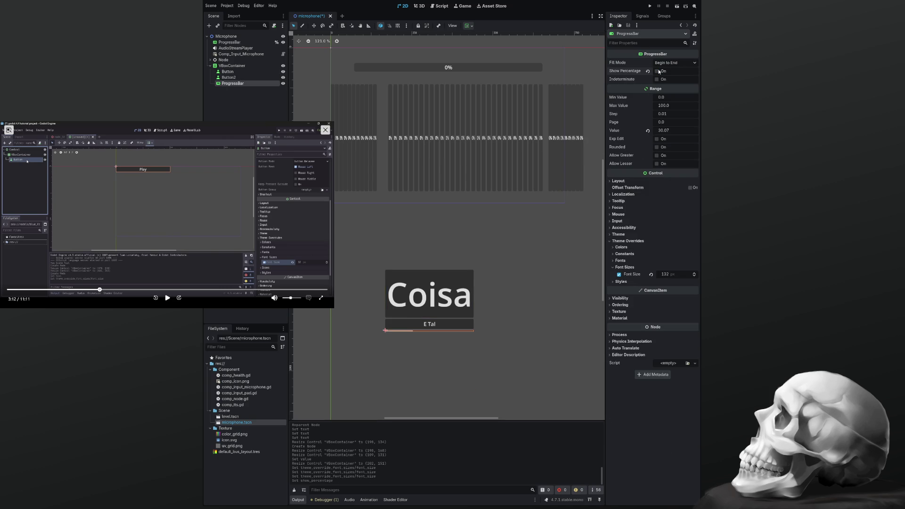
pyautogui.click(658, 71)
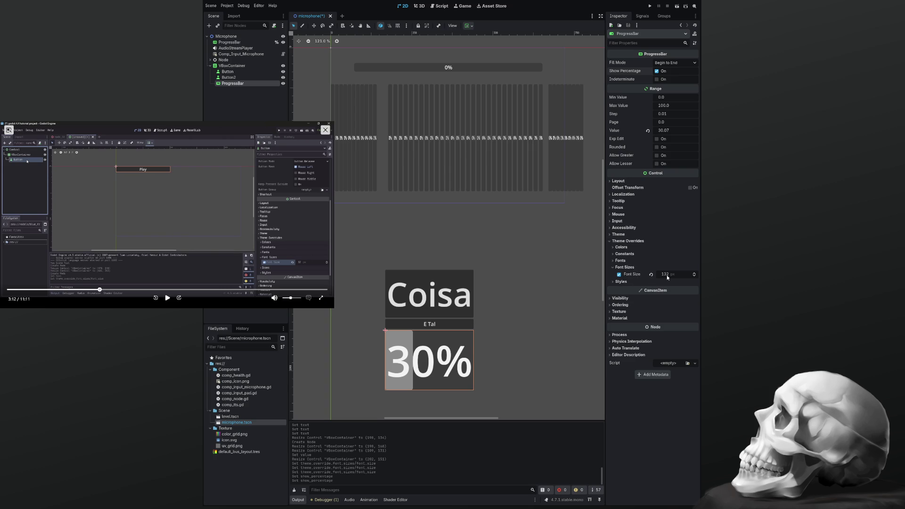
pyautogui.click(407, 267)
pyautogui.moveTo(372, 244); pyautogui.dragTo(482, 408)
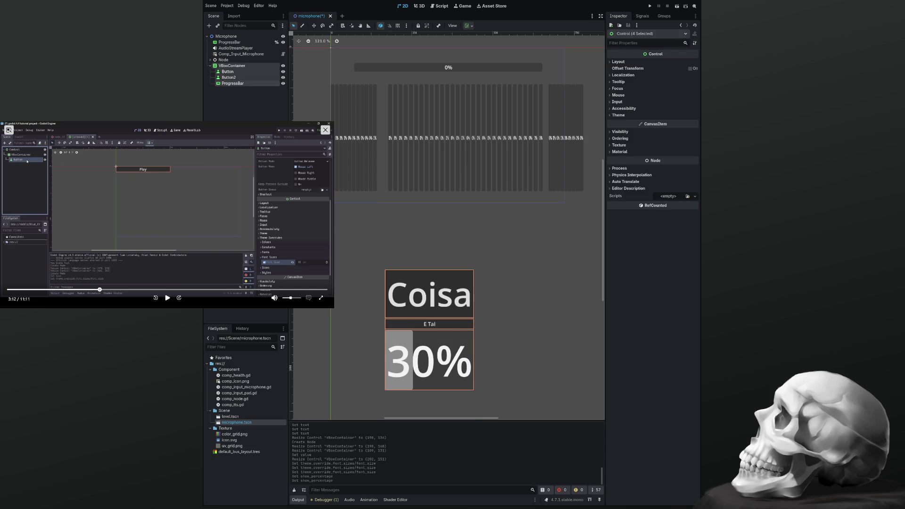
# Delete the VBoxContainer along with its Button, Button2 and ProgressBar children
pyautogui.click(224, 67)
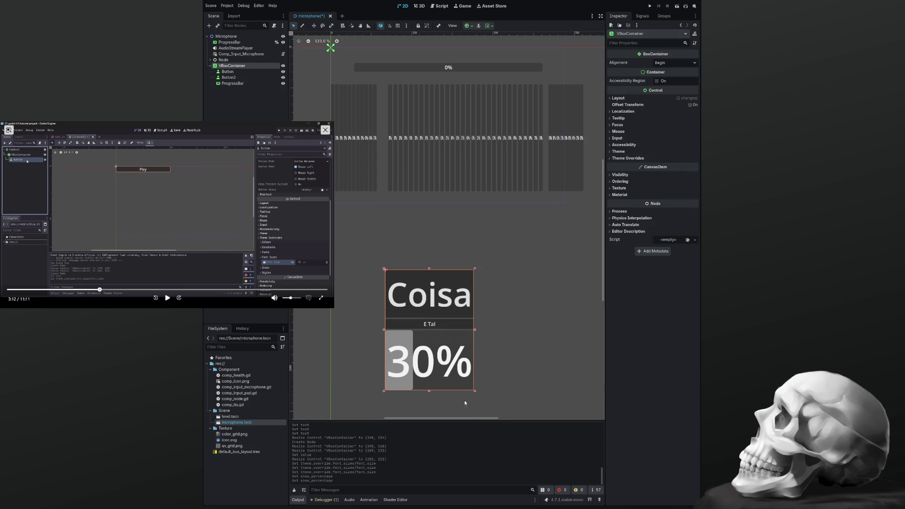
pyautogui.moveTo(476, 394)
pyautogui.mouseDown()
pyautogui.moveTo(501, 391)
pyautogui.moveTo(461, 363)
pyautogui.moveTo(509, 406)
pyautogui.mouseUp()
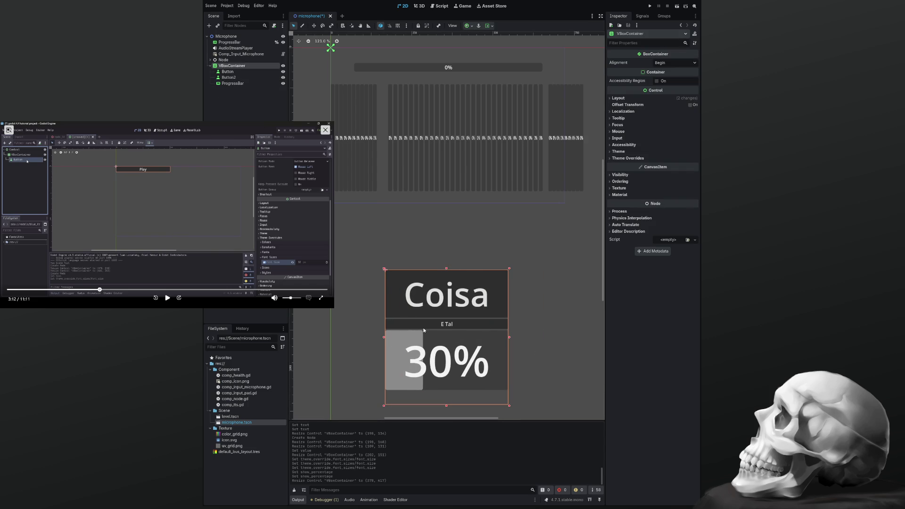
pyautogui.keyDown('shift'); pyautogui.click(230, 83); pyautogui.keyUp('shift')
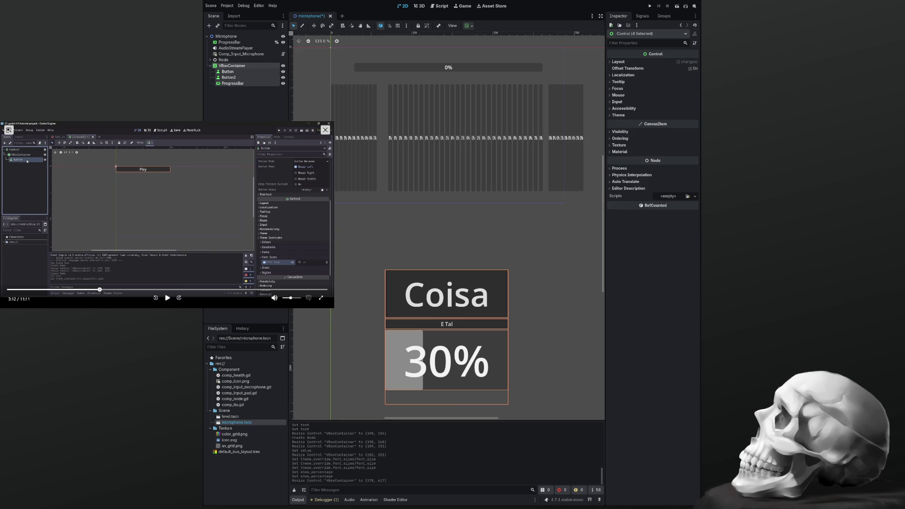
pyautogui.press('Delete')
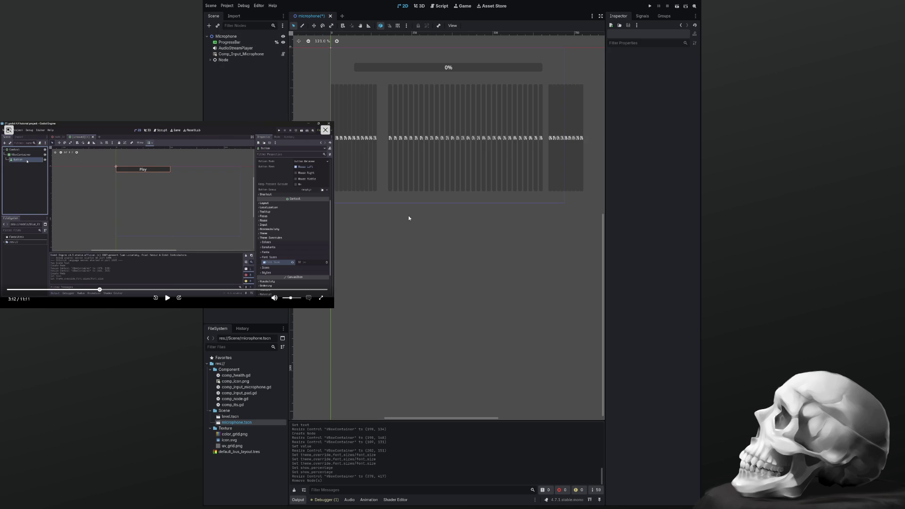
pyautogui.click(226, 36)
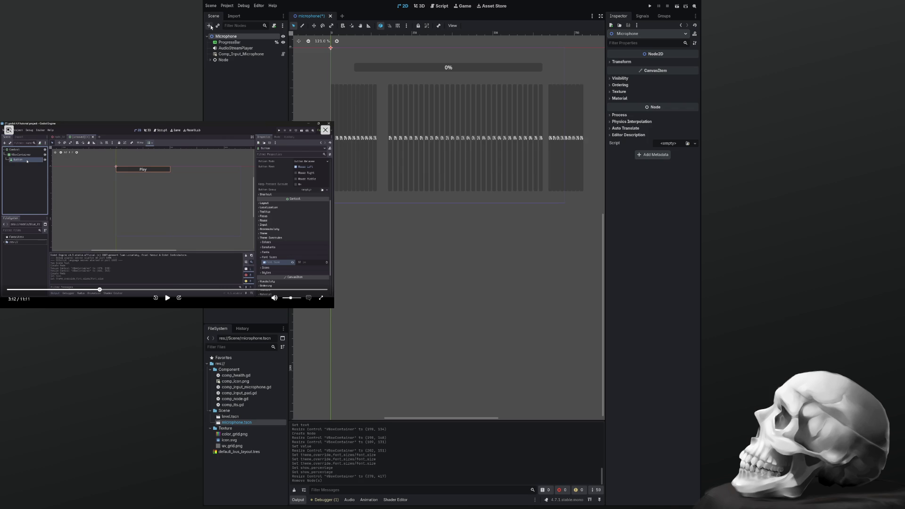
# Add an HBoxContainer under Microphone, undoing an accidental move of it
pyautogui.press('Return')
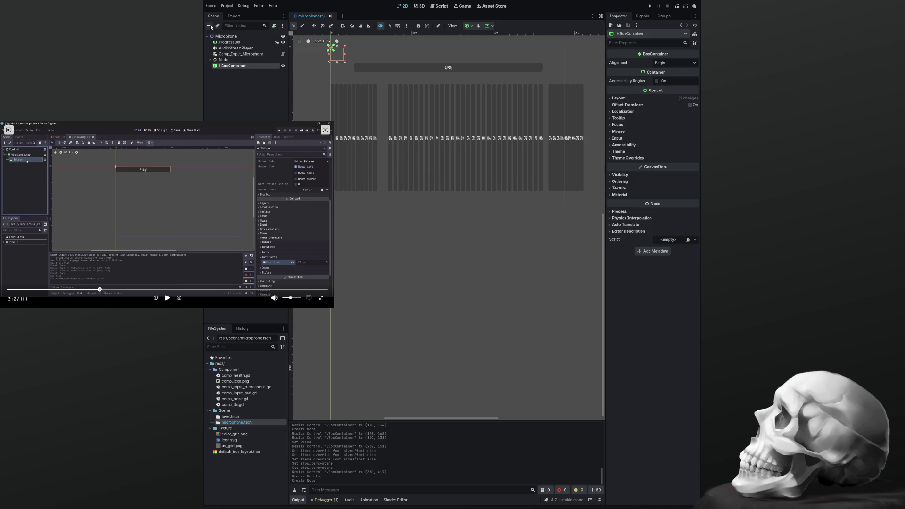
pyautogui.moveTo(338, 58)
pyautogui.mouseDown()
pyautogui.moveTo(364, 237)
pyautogui.moveTo(345, 229)
pyautogui.mouseUp()
pyautogui.hotkey('ctrl', 'z')
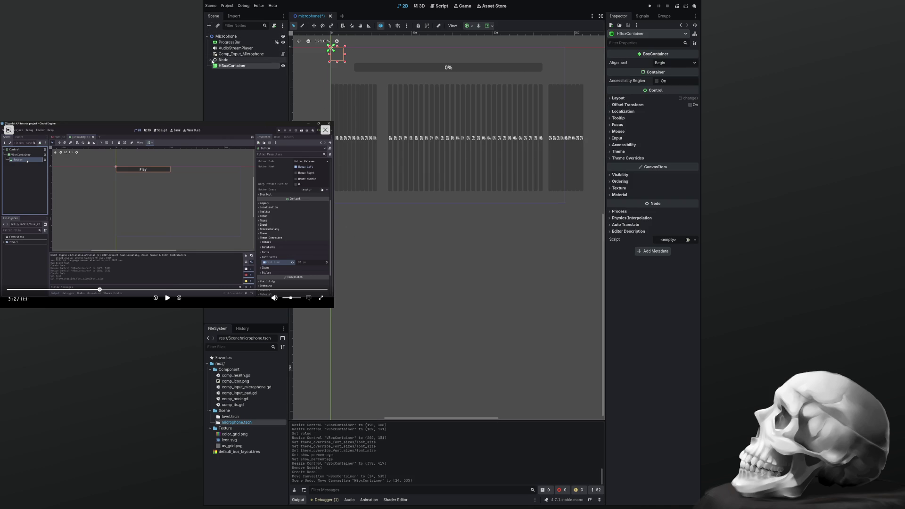
# Move ProgressBar_0 through ProgressBar_9 from Node into the HBoxContainer
pyautogui.click(210, 60)
pyautogui.click(234, 66)
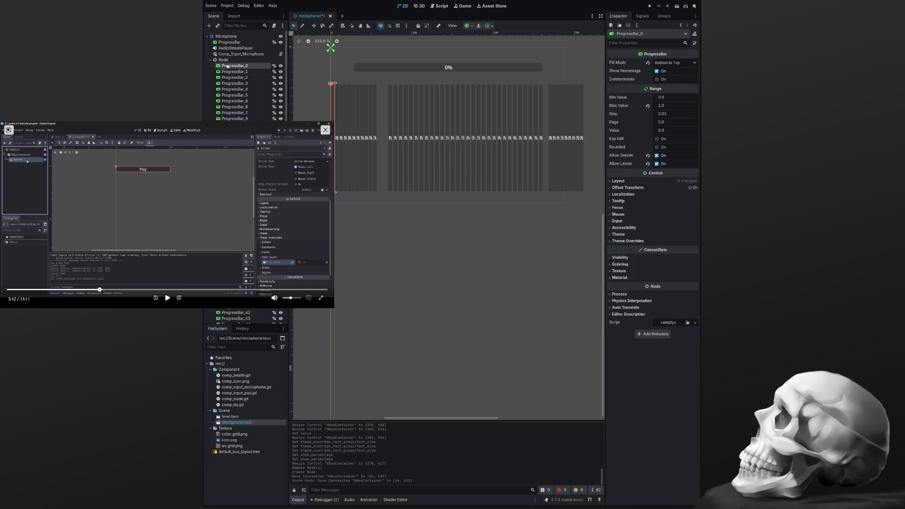
pyautogui.keyDown('shift'); pyautogui.click(235, 118); pyautogui.keyUp('shift')
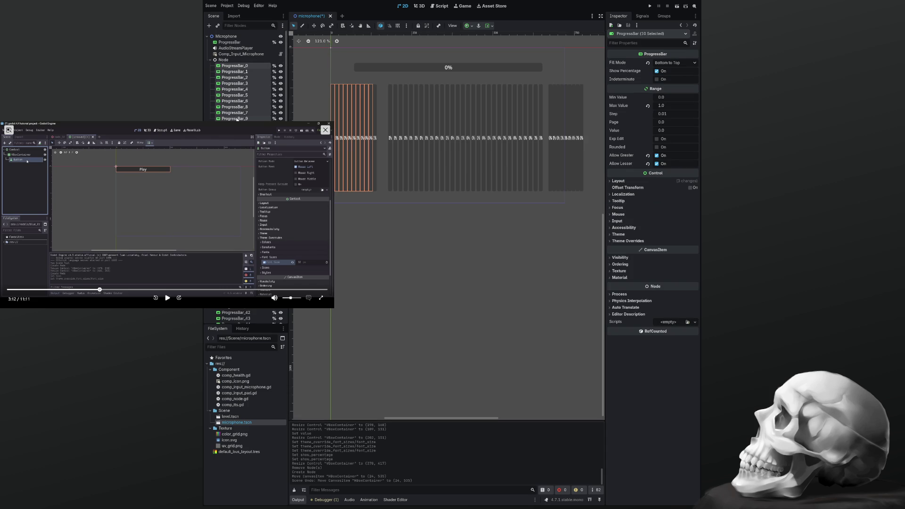
pyautogui.scroll(-3, 241, 94)
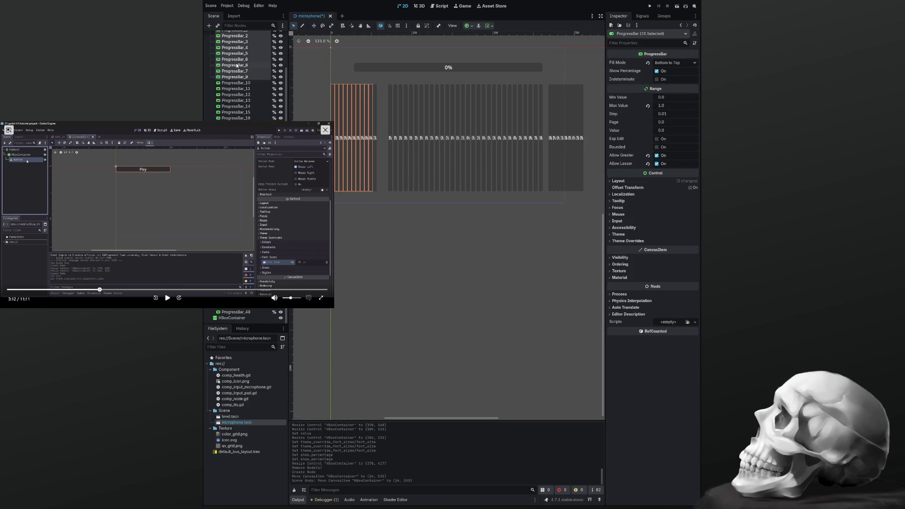
pyautogui.moveTo(237, 63); pyautogui.dragTo(230, 320)
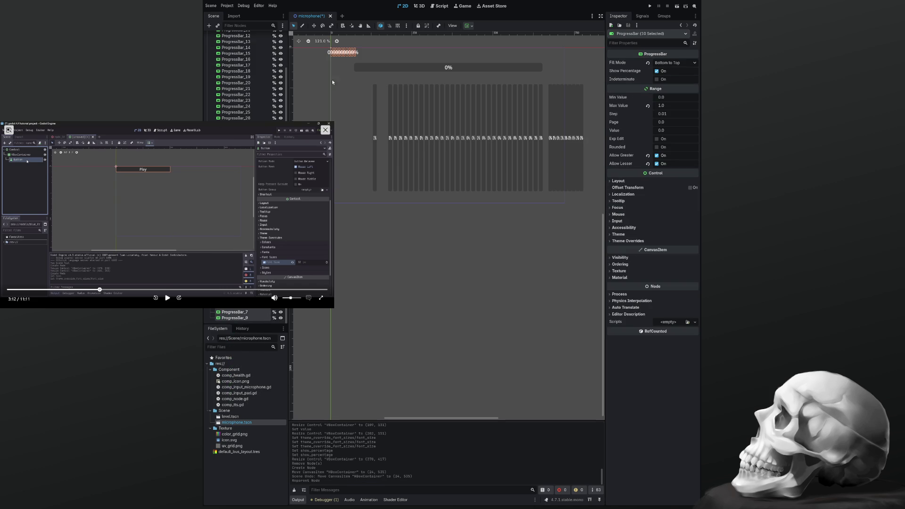
# Enlarge the HBoxContainer of bars wider and taller, undoing a later nudge
pyautogui.scroll(4, 357, 286)
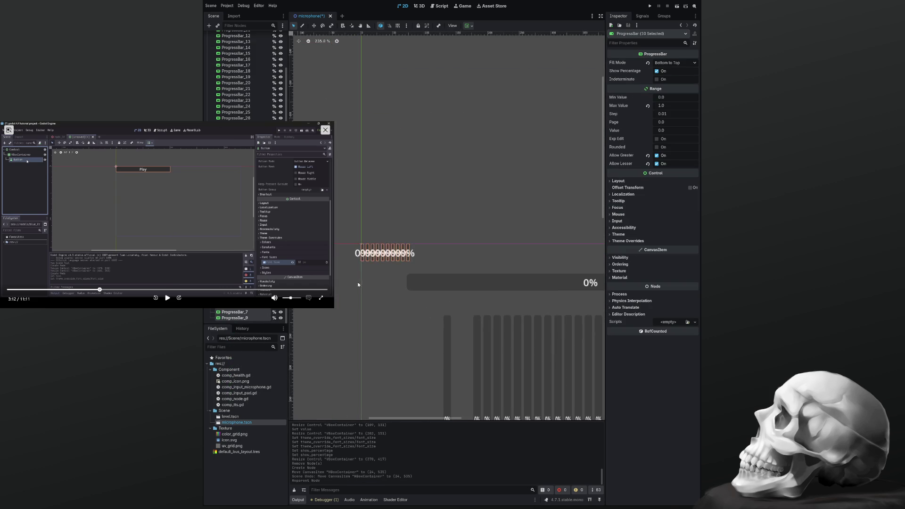
pyautogui.scroll(5, 357, 285)
pyautogui.click(381, 274)
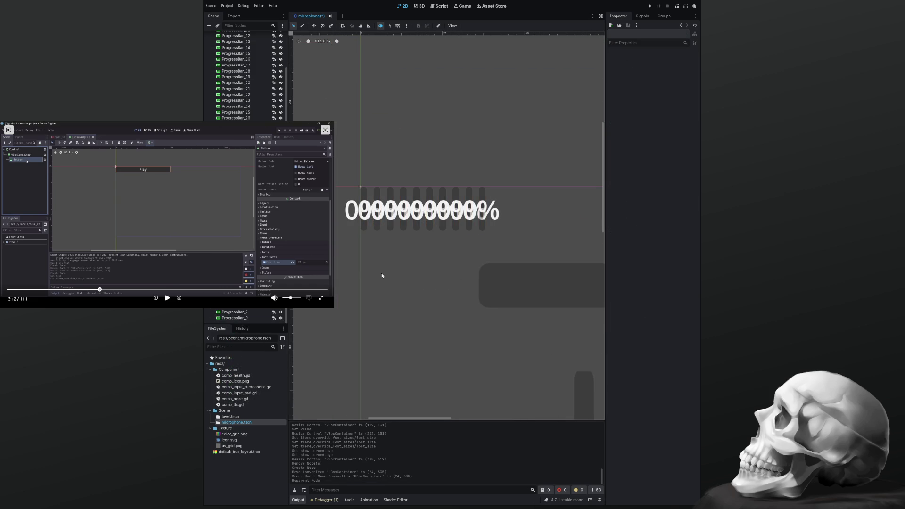
pyautogui.click(383, 249)
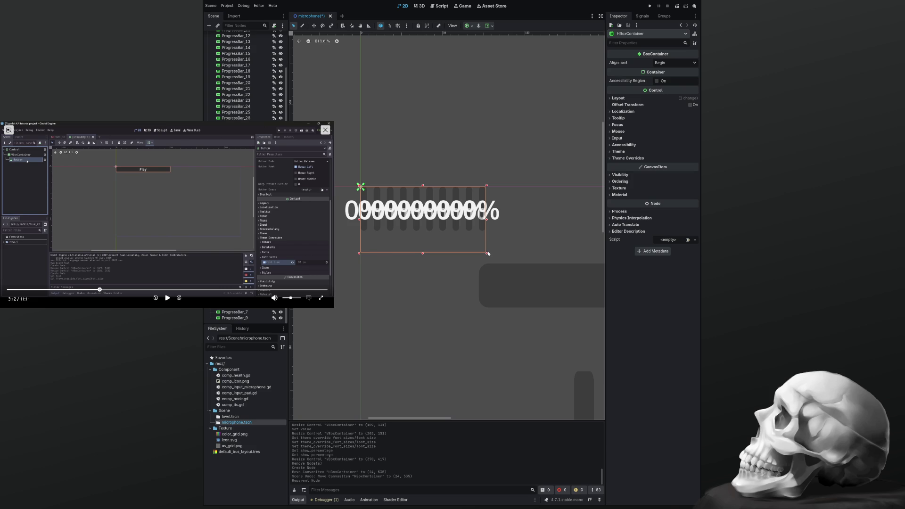
pyautogui.moveTo(486, 254)
pyautogui.mouseDown()
pyautogui.moveTo(520, 285)
pyautogui.moveTo(545, 283)
pyautogui.moveTo(607, 317)
pyautogui.mouseUp()
pyautogui.moveTo(503, 245); pyautogui.dragTo(485, 235)
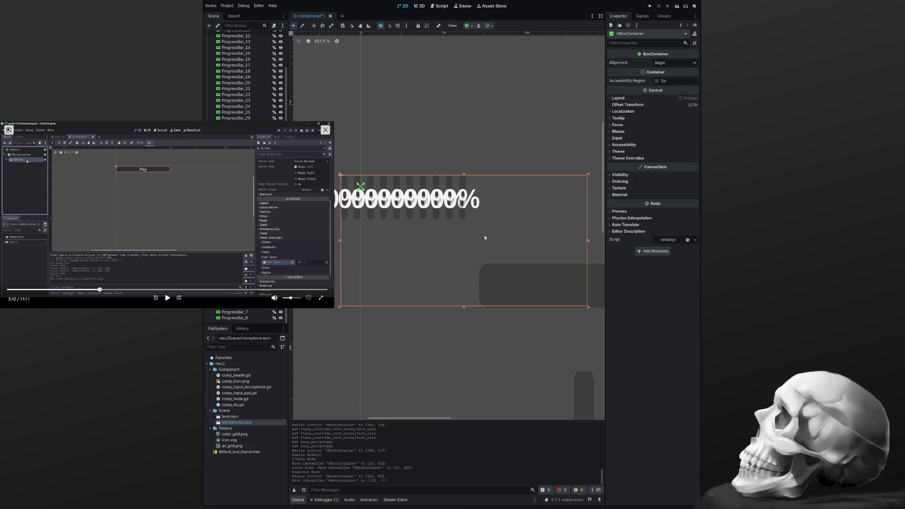
pyautogui.hotkey('ctrl', 'z')
# Give all ten progress bars a Font Size override of 72 px
pyautogui.keyDown('shift'); pyautogui.click(235, 302); pyautogui.keyUp('shift')
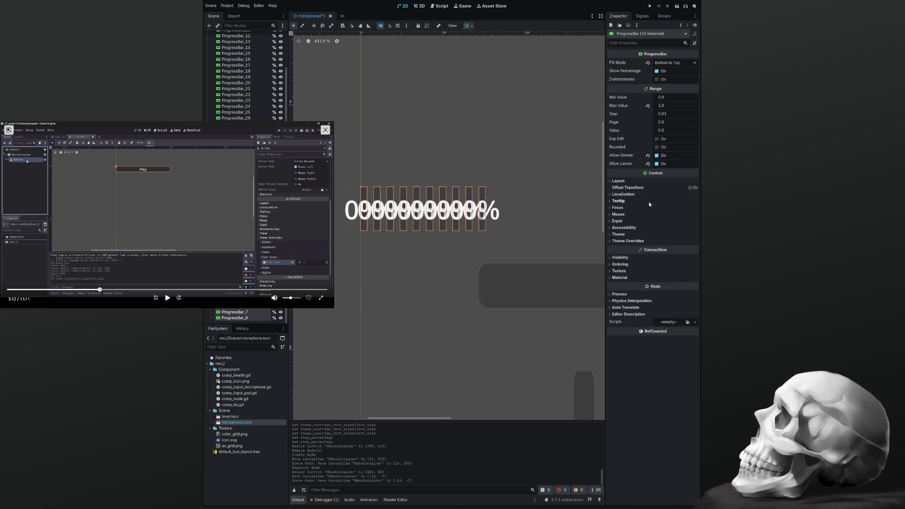
pyautogui.click(610, 241)
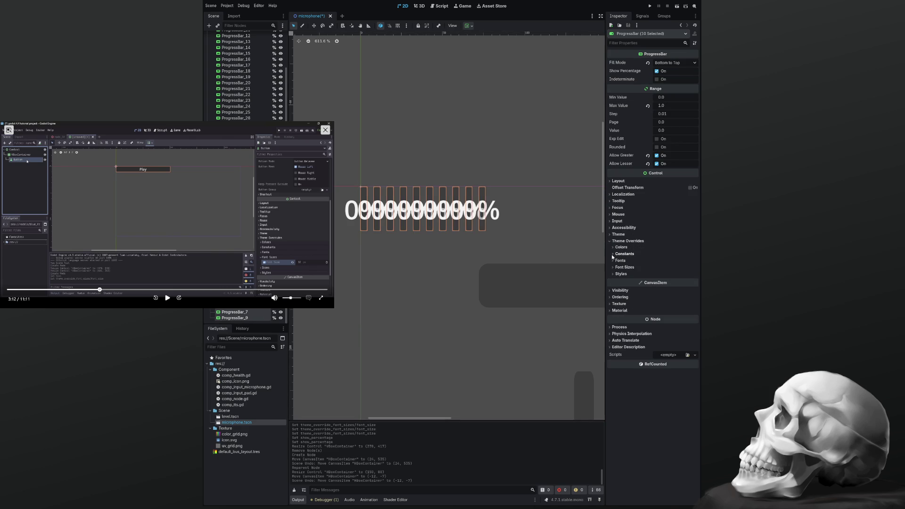
pyautogui.click(614, 267)
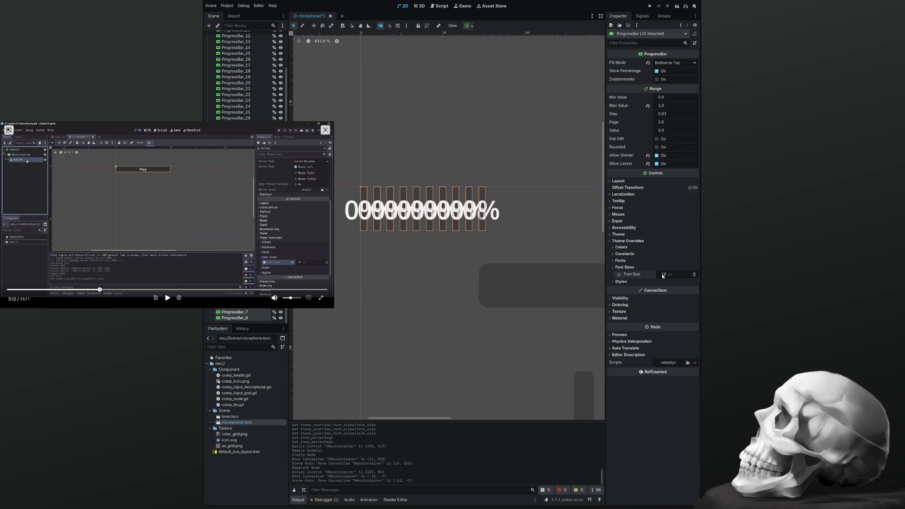
pyautogui.click(619, 275)
pyautogui.moveTo(663, 275)
pyautogui.mouseDown()
pyautogui.moveTo(719, 275)
pyautogui.moveTo(665, 275)
pyautogui.moveTo(679, 275)
pyautogui.mouseUp()
pyautogui.scroll(-8, 520, 208)
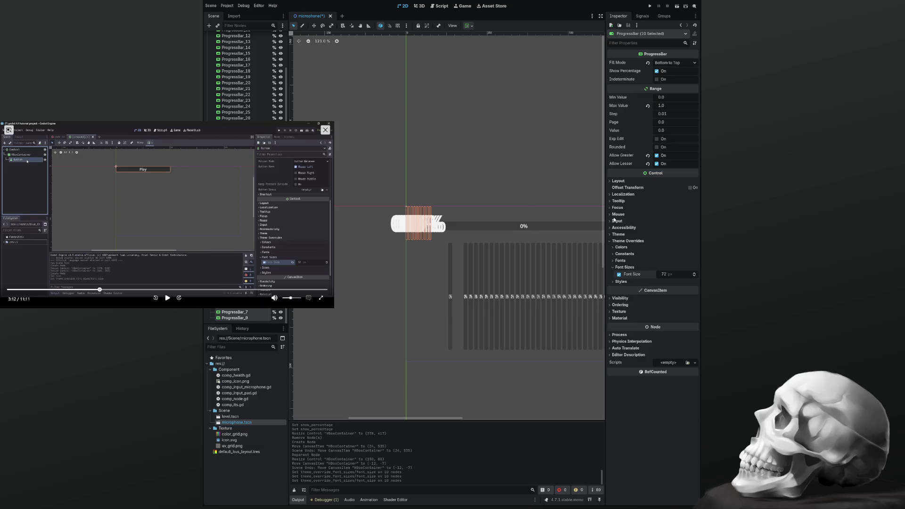
# Toggle Show Percentage off and on while raising the bars' font size override much higher
pyautogui.click(663, 72)
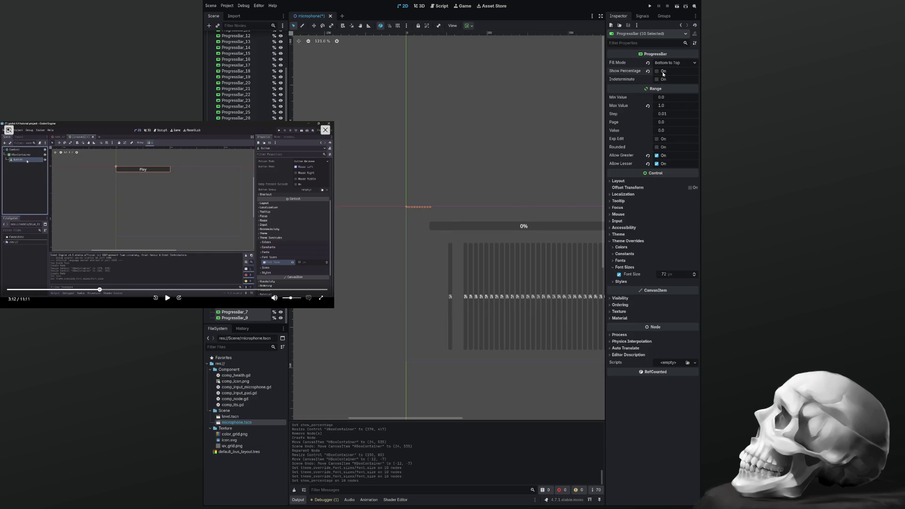
pyautogui.moveTo(665, 277); pyautogui.dragTo(683, 277)
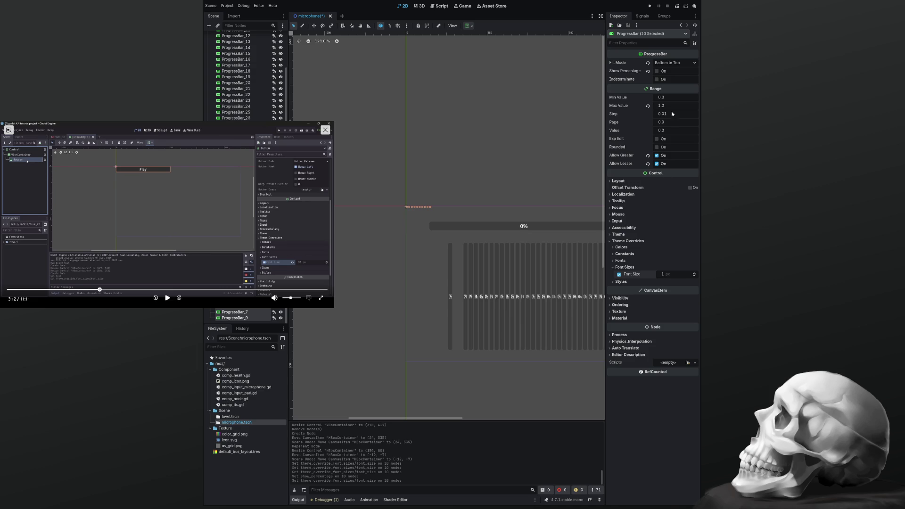
pyautogui.click(657, 71)
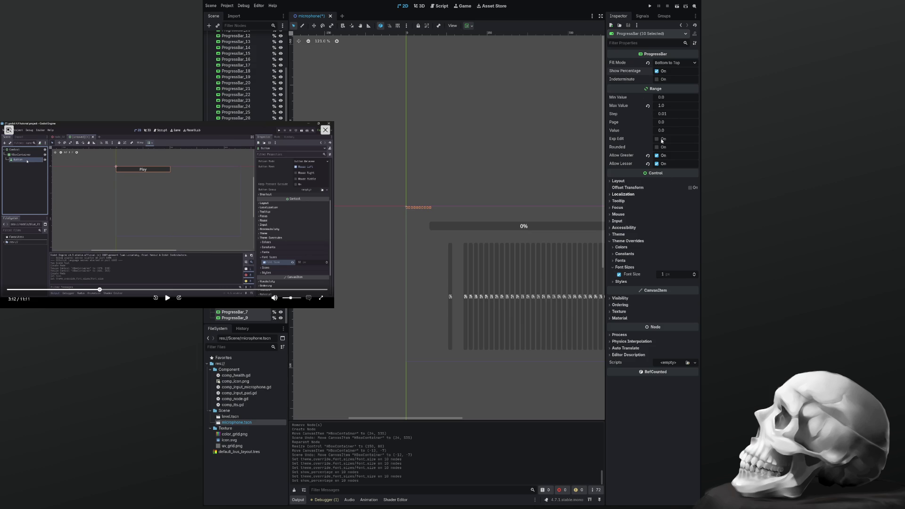
pyautogui.moveTo(662, 274)
pyautogui.mouseDown()
pyautogui.moveTo(721, 274)
pyautogui.moveTo(689, 275)
pyautogui.mouseUp()
# Inspect the enlarged labels, then switch off the font size override to restore 16 px
pyautogui.scroll(13, 418, 281)
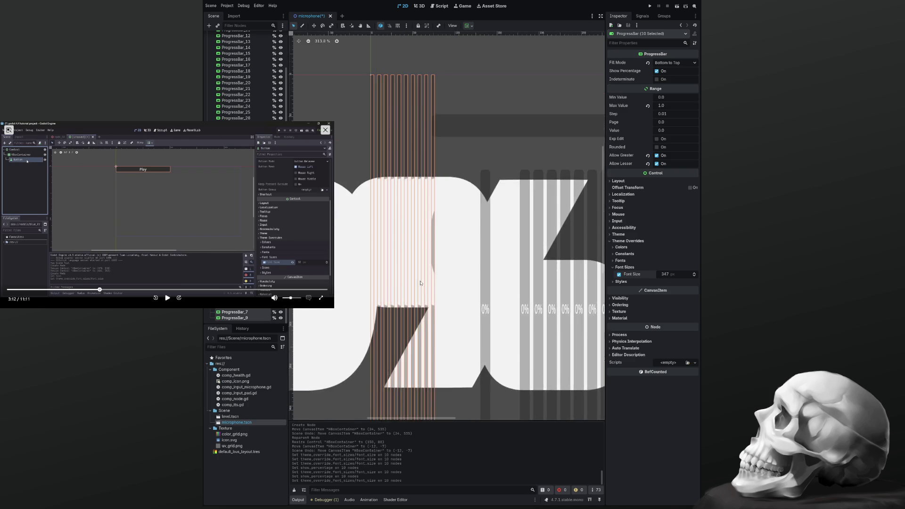
pyautogui.scroll(-6, 418, 280)
pyautogui.moveTo(418, 280)
pyautogui.mouseDown()
pyautogui.moveTo(455, 259)
pyautogui.moveTo(505, 257)
pyautogui.moveTo(393, 257)
pyautogui.mouseUp()
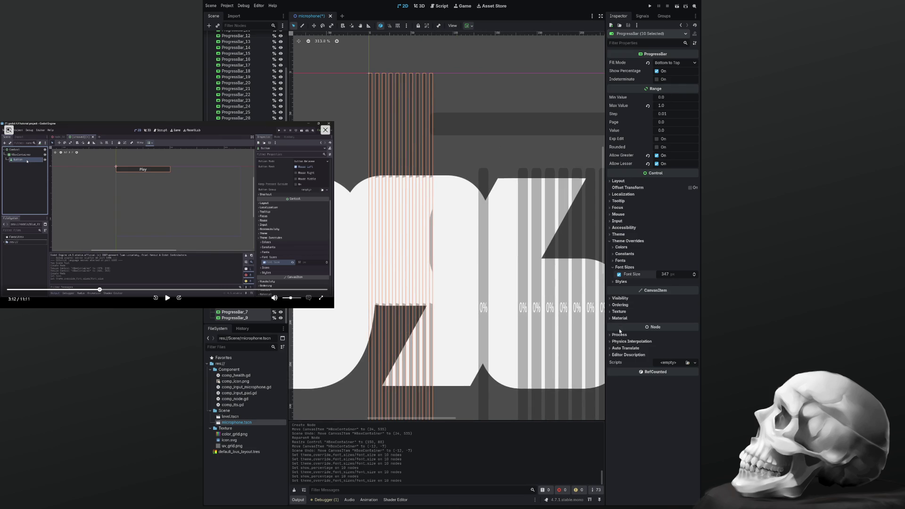
pyautogui.click(619, 275)
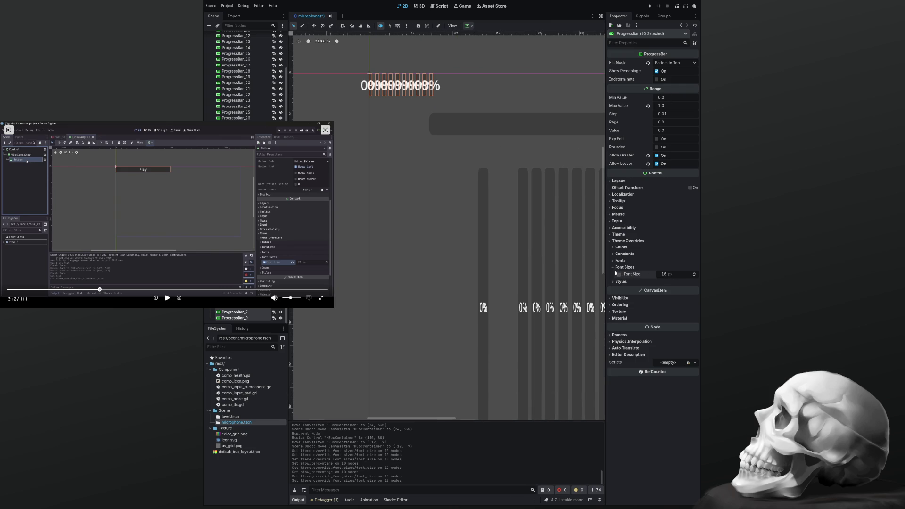
# Expand the bars' Fonts, Constants, Styles and Colors theme overrides, then pause the tutorial video
pyautogui.click(613, 267)
pyautogui.click(613, 260)
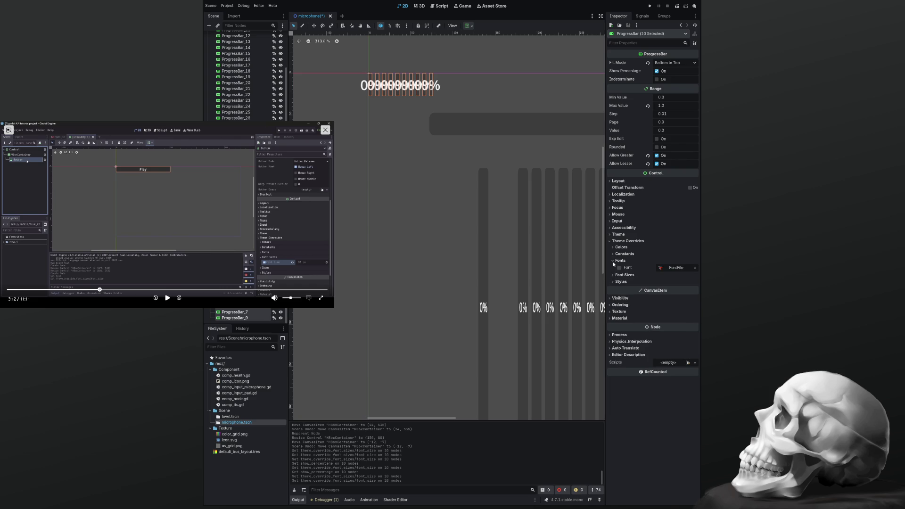
pyautogui.click(614, 262)
pyautogui.click(614, 255)
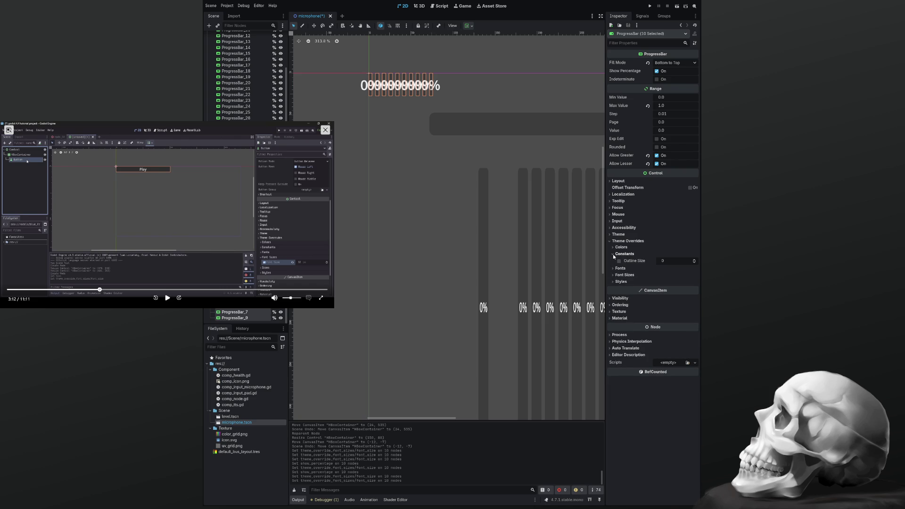
pyautogui.click(617, 283)
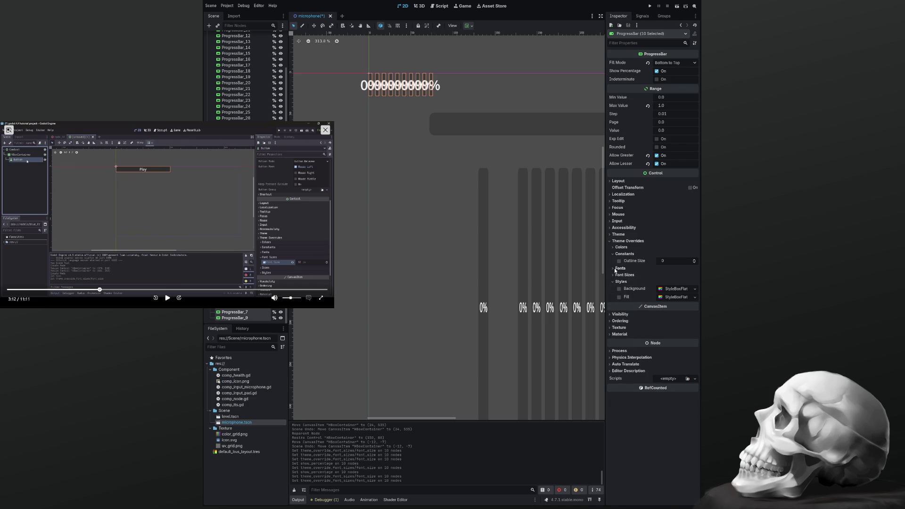
pyautogui.click(613, 248)
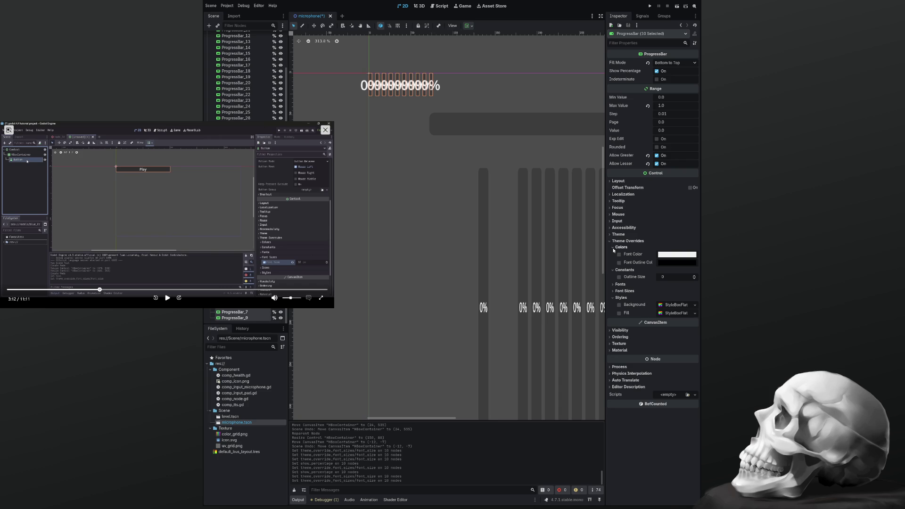
pyautogui.click(167, 298)
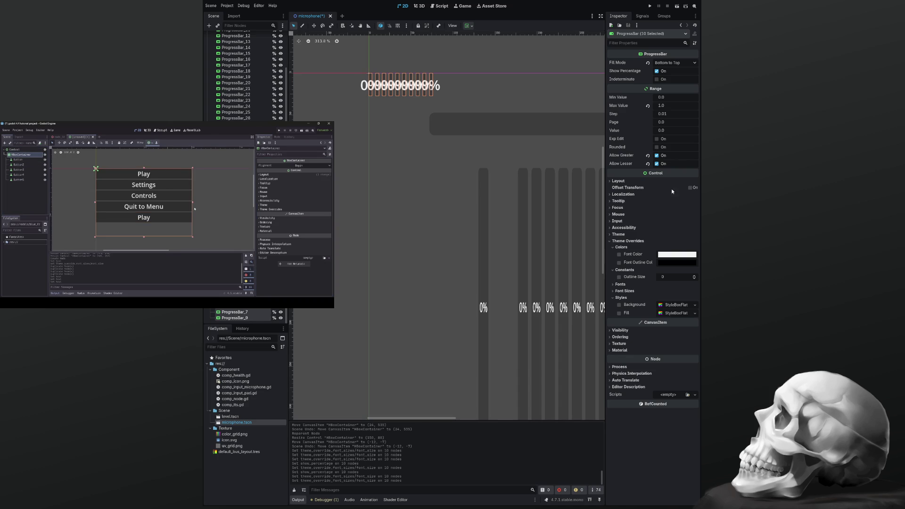
# Enable Offset Transform on the ten bars and scale them to 1.23 × 7.28
pyautogui.click(690, 187)
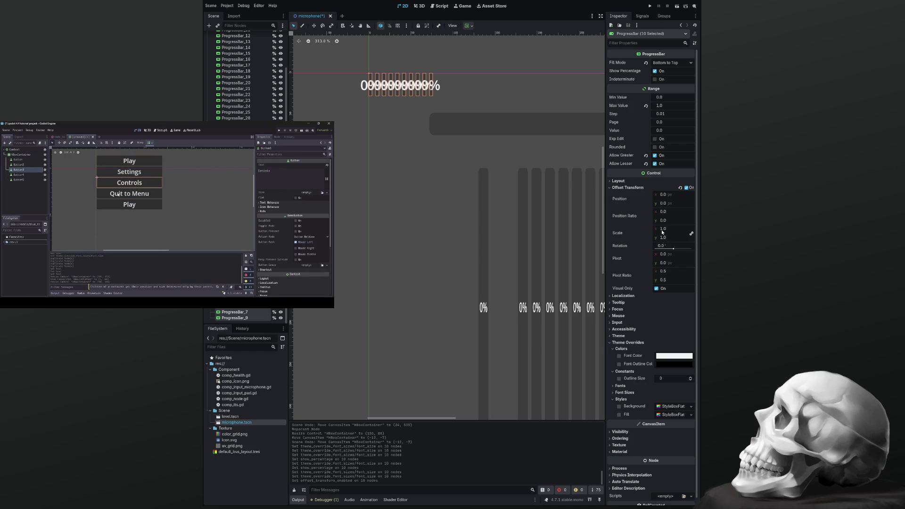
pyautogui.moveTo(662, 231)
pyautogui.mouseDown()
pyautogui.moveTo(695, 231)
pyautogui.moveTo(675, 232)
pyautogui.mouseUp()
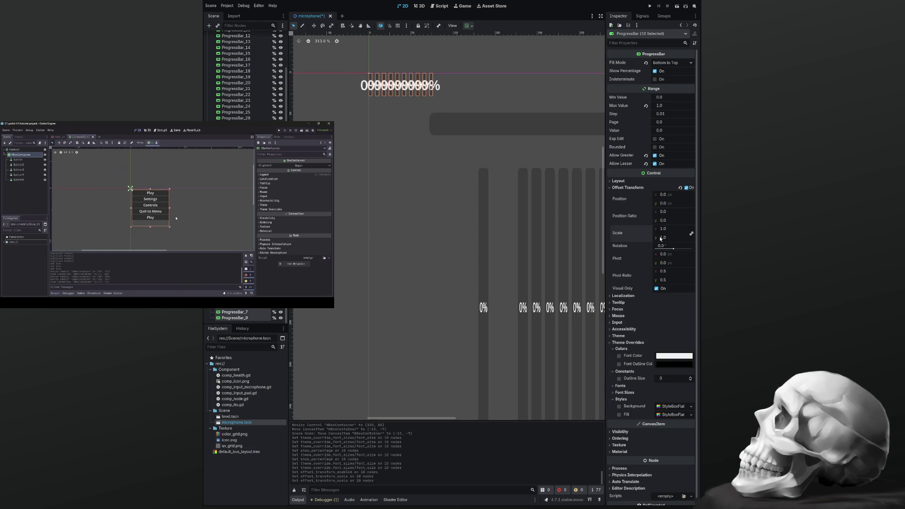
pyautogui.moveTo(665, 229); pyautogui.dragTo(695, 229)
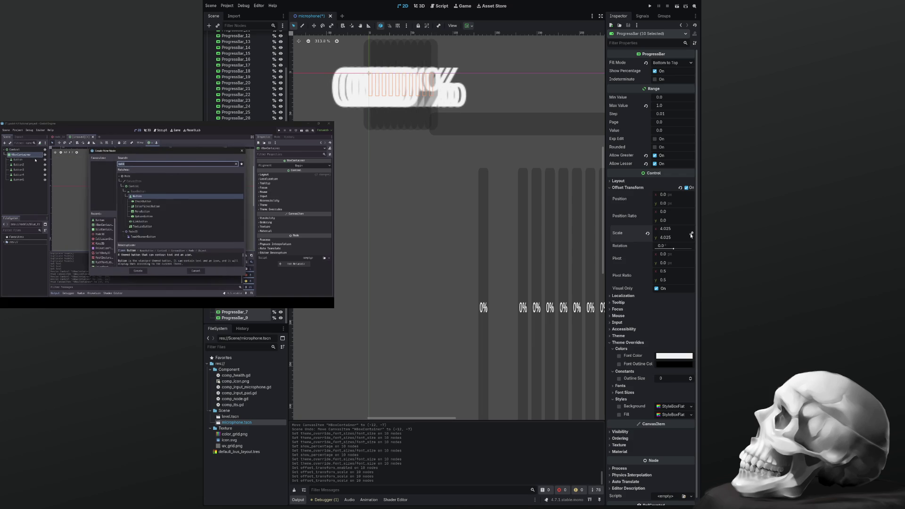
pyautogui.moveTo(683, 229); pyautogui.dragTo(665, 230)
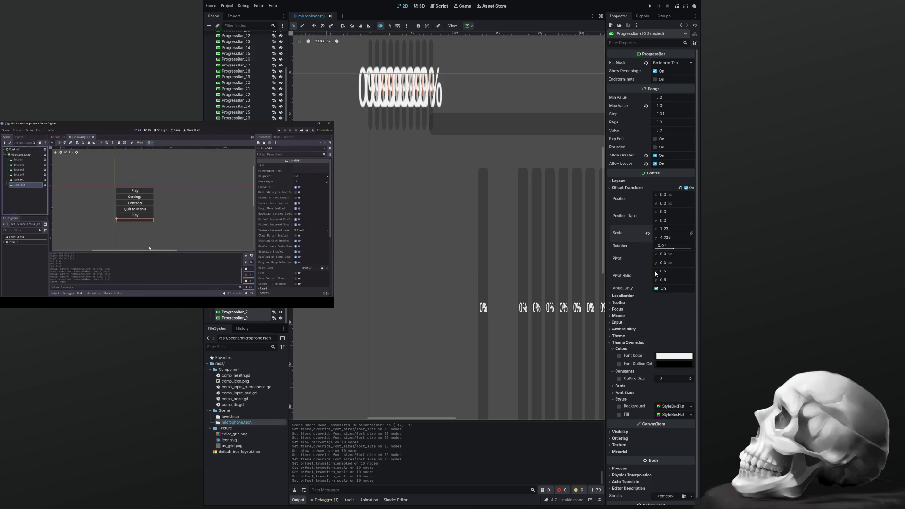
pyautogui.moveTo(667, 240); pyautogui.dragTo(682, 240)
pyautogui.scroll(3, 474, 225)
pyautogui.scroll(-4, 474, 225)
pyautogui.scroll(5, 475, 224)
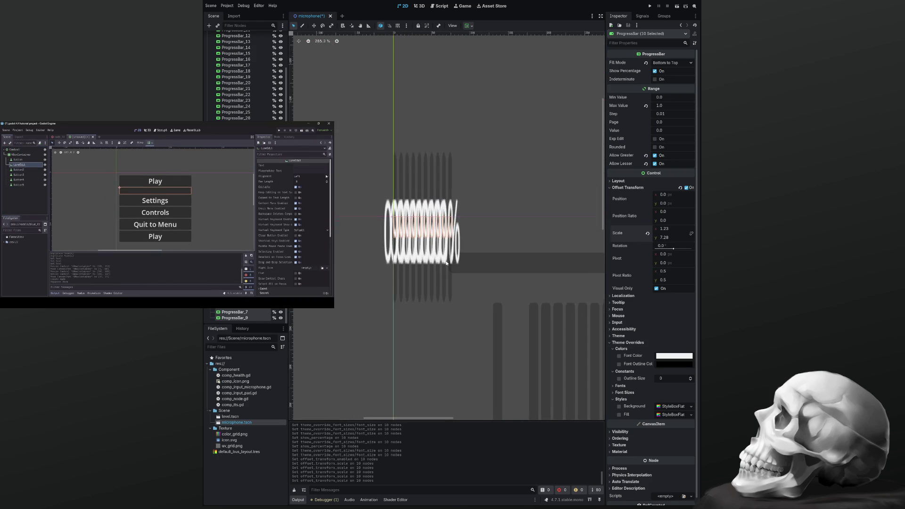
pyautogui.scroll(3, 446, 264)
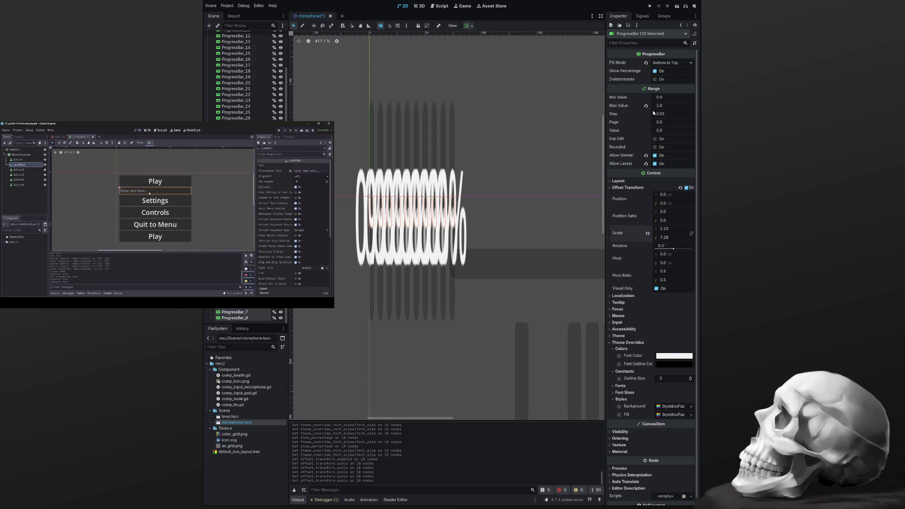
# Enlarge the HBoxContainer by dragging its corner handle outward
pyautogui.click(468, 335)
pyautogui.click(369, 195)
pyautogui.moveTo(538, 287)
pyautogui.mouseDown()
pyautogui.moveTo(530, 413)
pyautogui.moveTo(526, 380)
pyautogui.mouseUp()
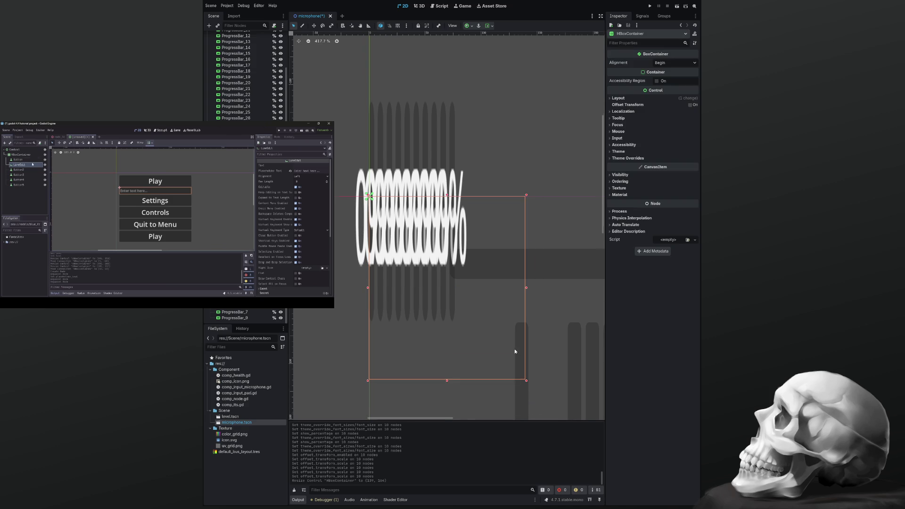
# Undo the container resize, offset-transform scaling and earlier font changes
pyautogui.scroll(-6, 514, 350)
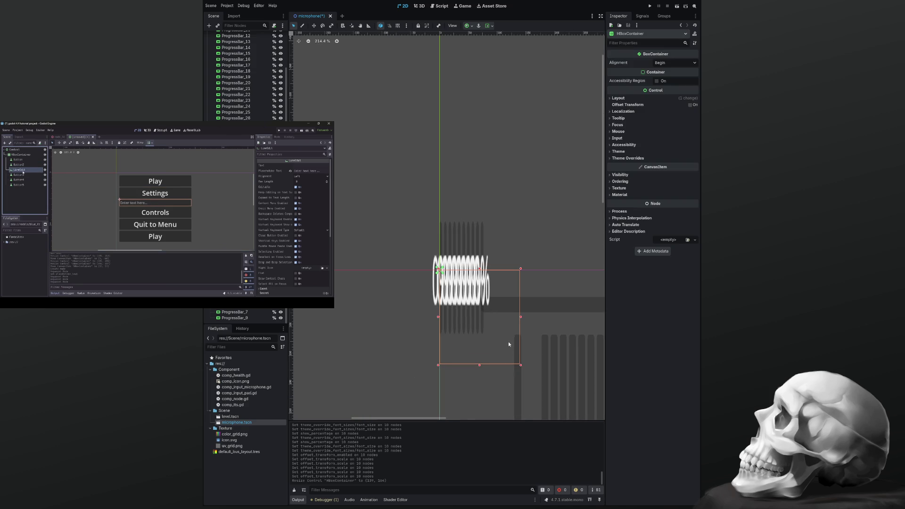
pyautogui.scroll(-9, 508, 343)
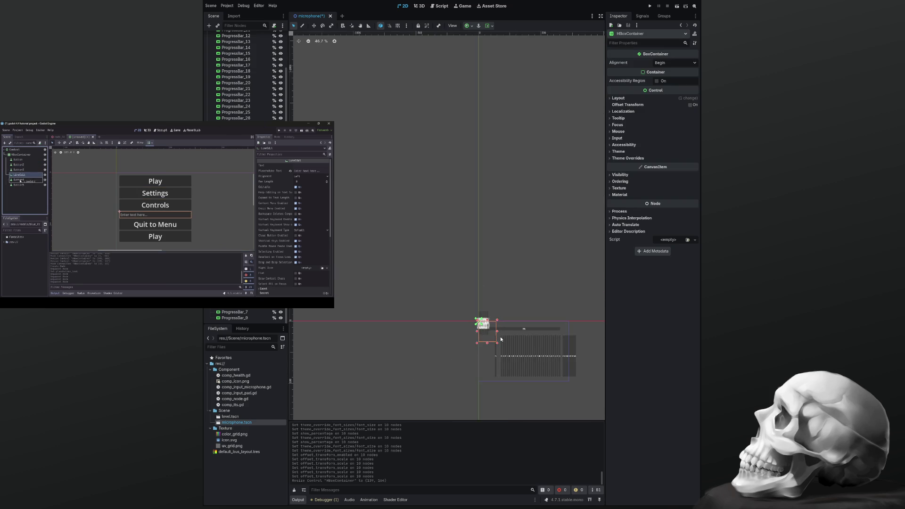
pyautogui.scroll(8, 501, 339)
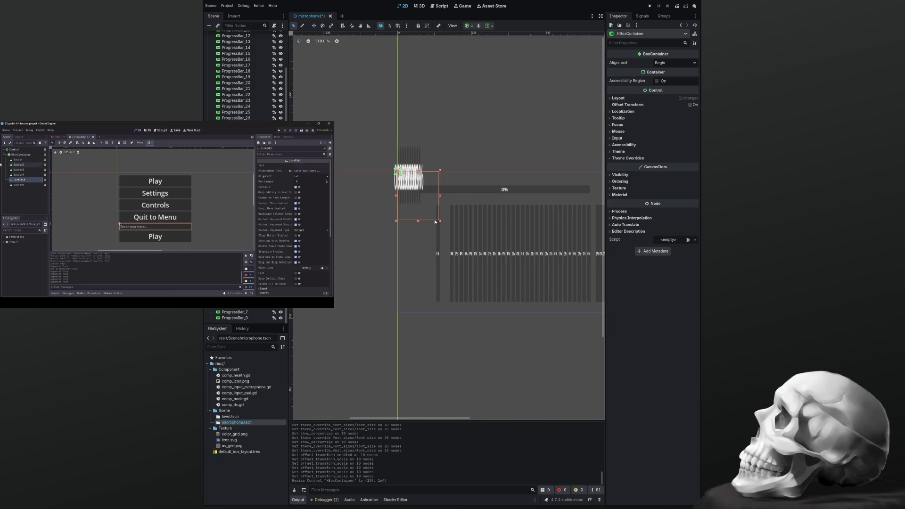
pyautogui.hotkey('ctrl', 'z')
pyautogui.hotkey('ctrl', 'z')
pyautogui.hotkey('ctrl', 'z')
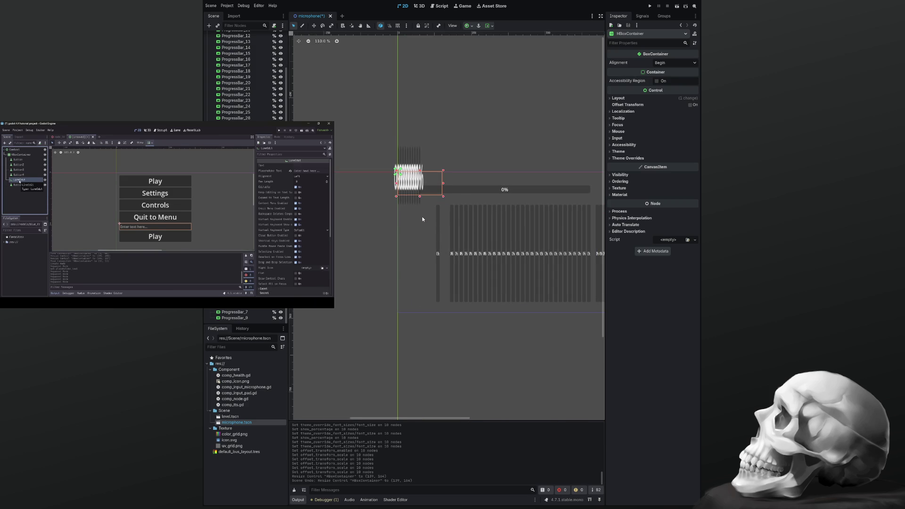
pyautogui.hotkey('ctrl', 'z')
pyautogui.hotkey('ctrl', 'z')
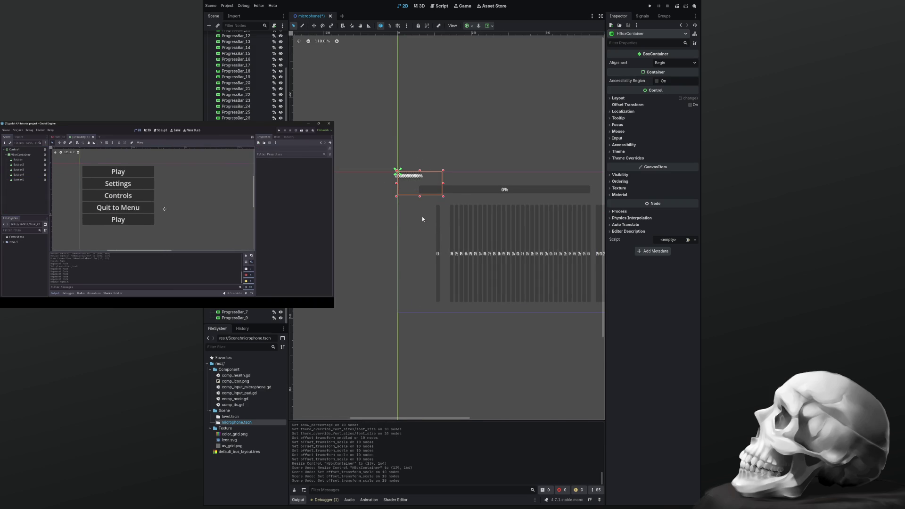
pyautogui.hotkey('ctrl', 'z')
pyautogui.hotkey('ctrl', 'z')
pyautogui.hotkey('ctrl', 'z')
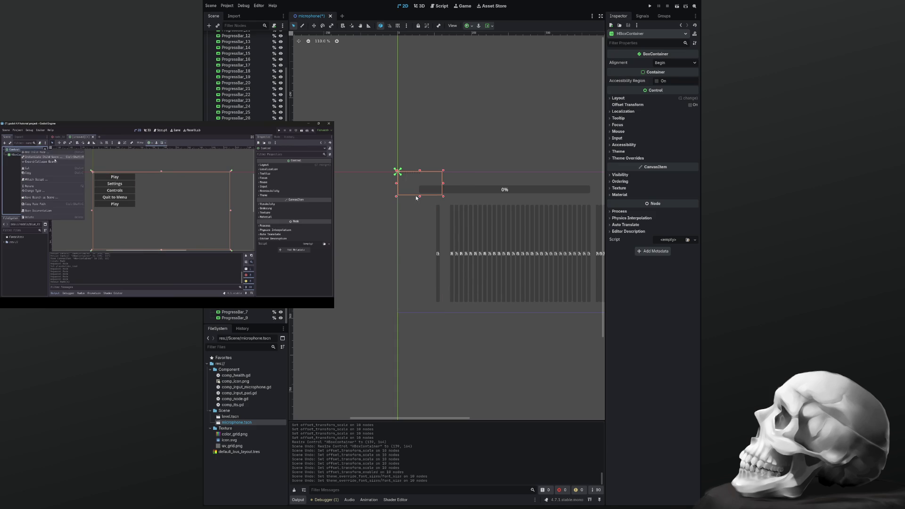
pyautogui.hotkey('ctrl', 'z')
pyautogui.hotkey('ctrl', 'z')
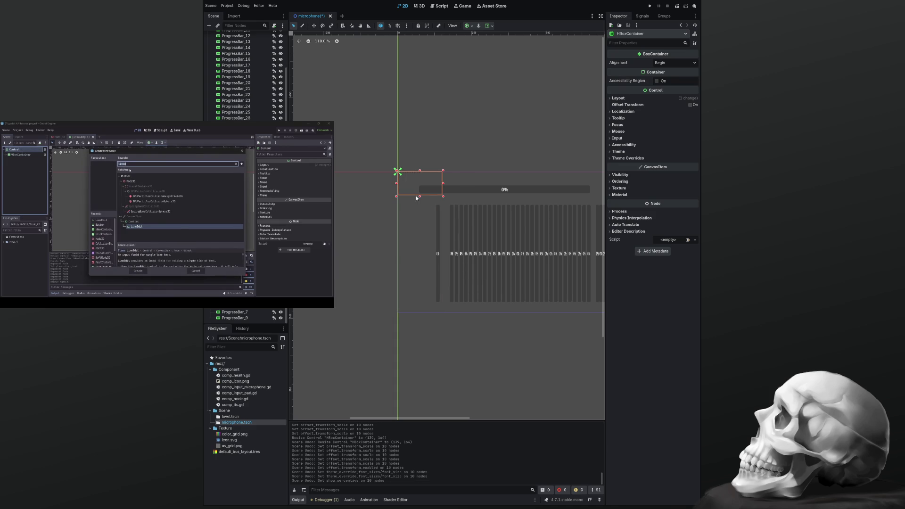
pyautogui.hotkey('ctrl', 'z')
pyautogui.hotkey('ctrl', 'z')
pyautogui.hotkey('ctrl', 'z')
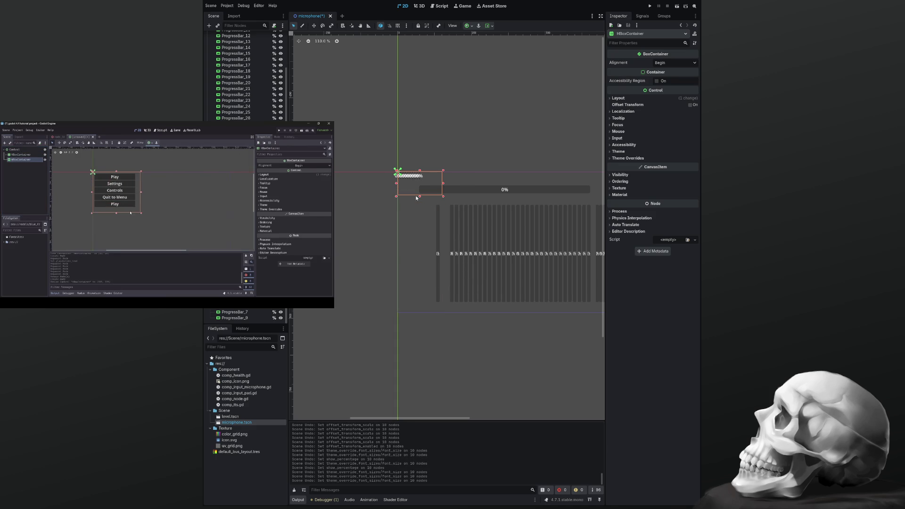
pyautogui.hotkey('ctrl', 'z')
pyautogui.hotkey('ctrl', 'z')
pyautogui.hotkey('ctrl', 'z')
pyautogui.hotkey('ctrl', 'z')
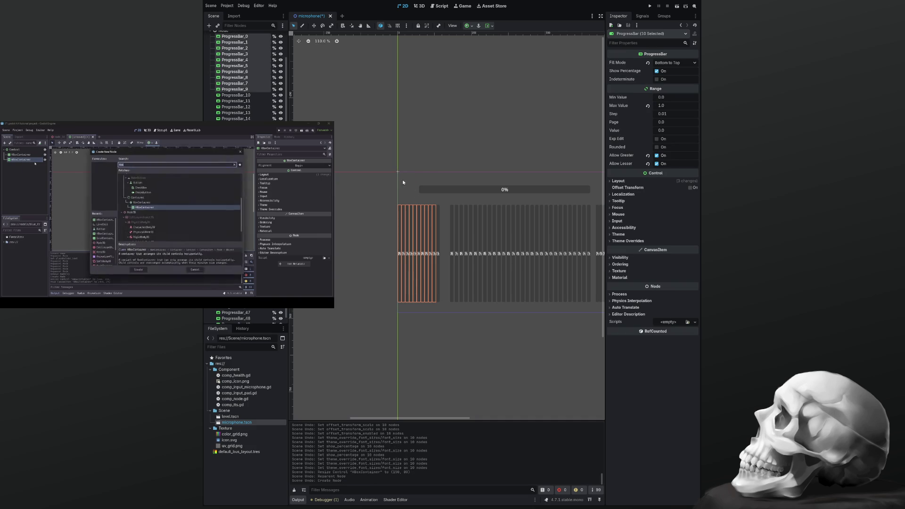
# Collapse the Node branch and clear the progress bar selection
pyautogui.scroll(3, 223, 103)
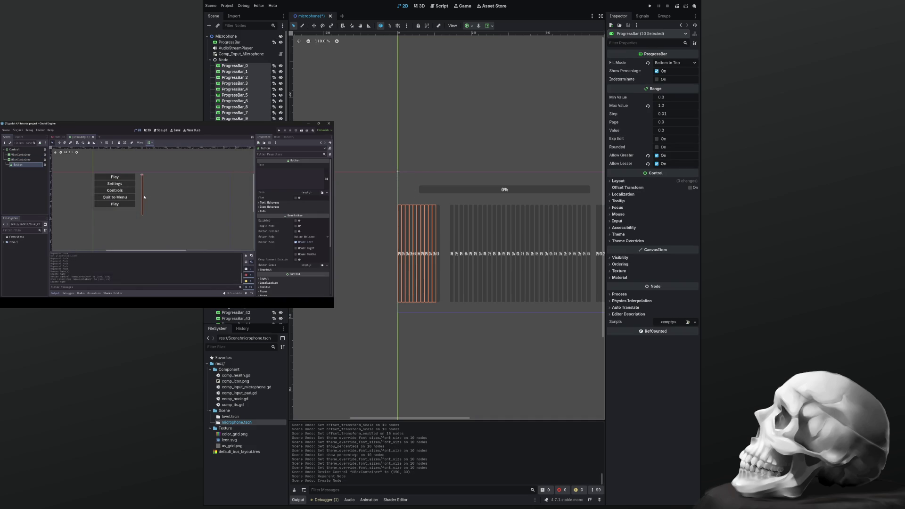
pyautogui.click(210, 60)
pyautogui.moveTo(375, 152); pyautogui.dragTo(407, 185)
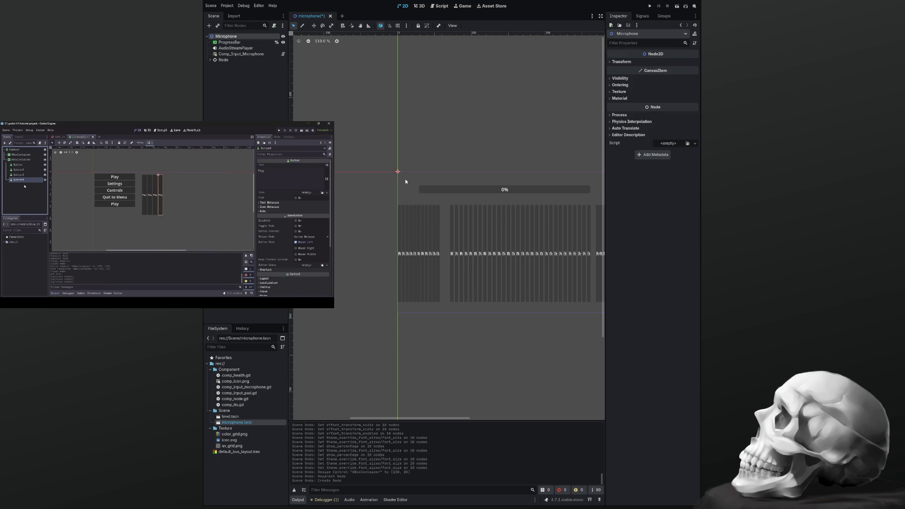
pyautogui.scroll(2, 405, 179)
pyautogui.scroll(7, 405, 181)
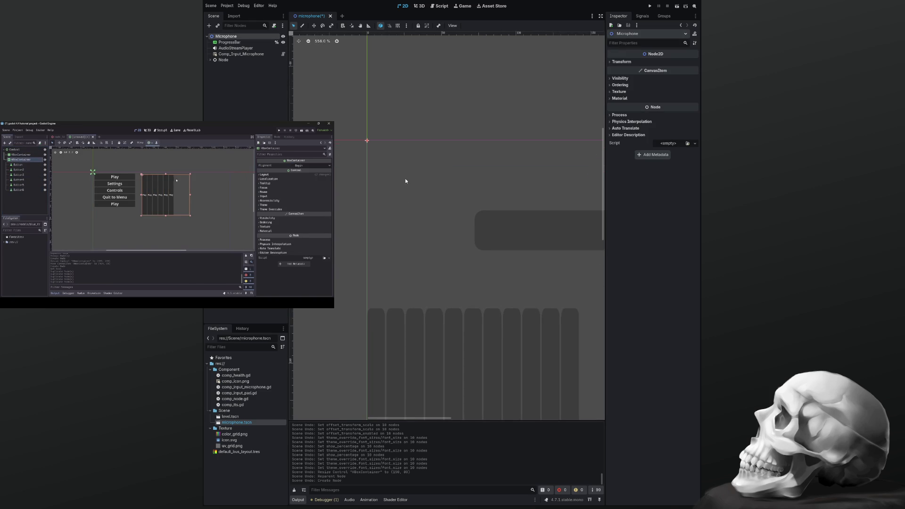
pyautogui.moveTo(325, 288)
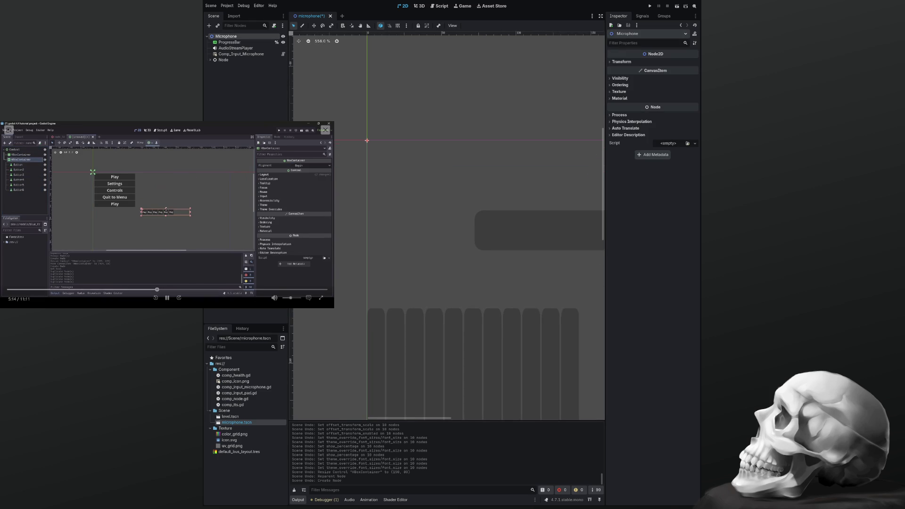
pyautogui.click(148, 290)
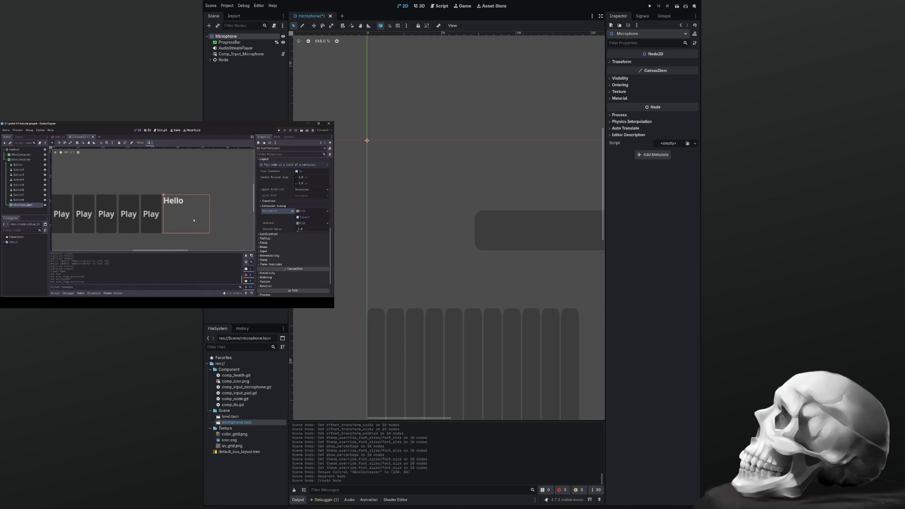
# Add an HBoxContainer to the Microphone scene with a ProgressBar child inside it
pyautogui.scroll(-4, 384, 211)
pyautogui.scroll(-3, 385, 211)
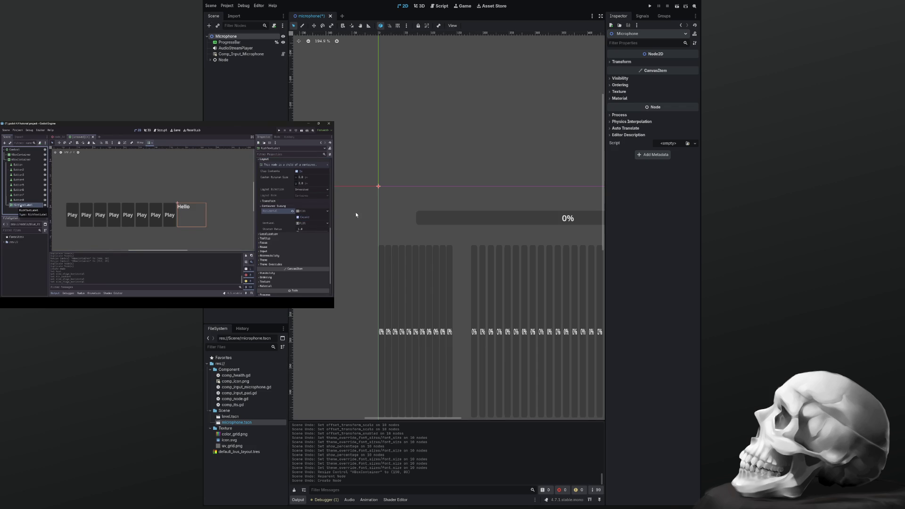
pyautogui.hotkey('ctrl', 'shift', 'z')
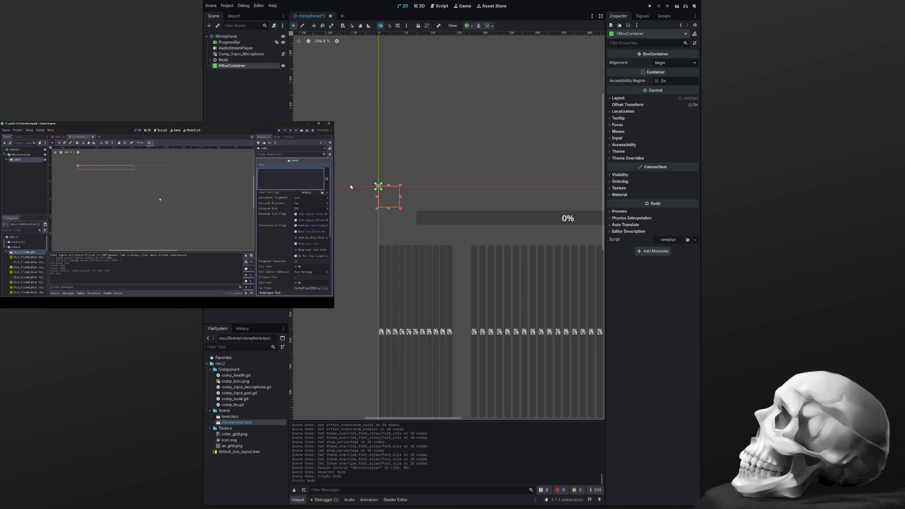
pyautogui.click(209, 26)
pyautogui.press('Return')
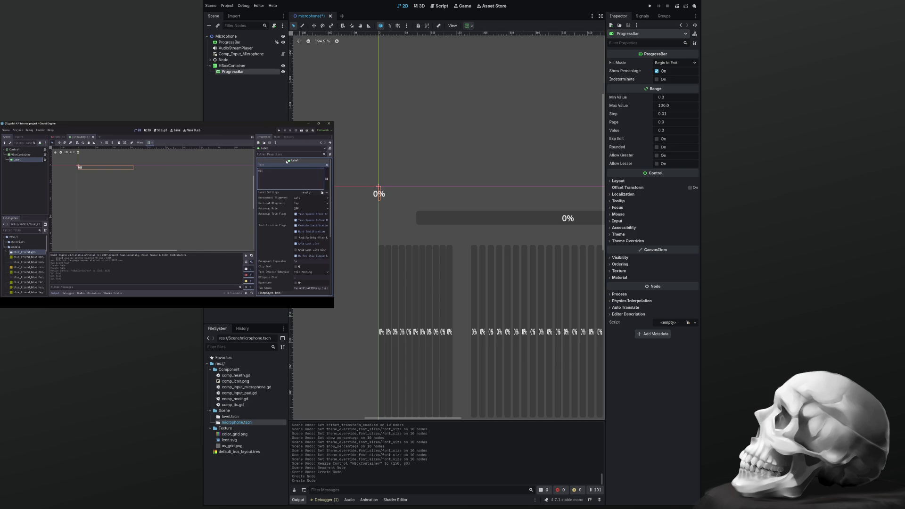
# Move the HBoxContainer up and to the right, widen it, and select its ProgressBar
pyautogui.click(393, 200)
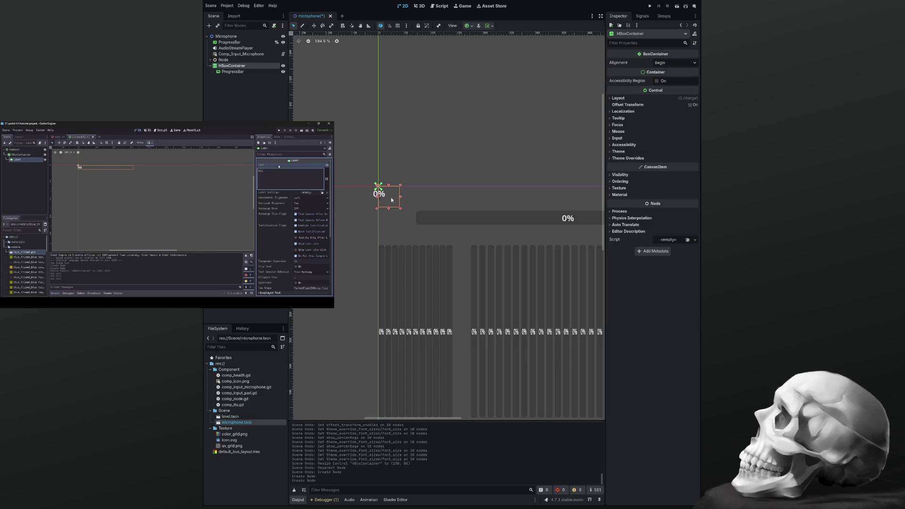
pyautogui.moveTo(391, 200)
pyautogui.mouseDown()
pyautogui.moveTo(410, 178)
pyautogui.moveTo(406, 157)
pyautogui.moveTo(408, 174)
pyautogui.mouseUp()
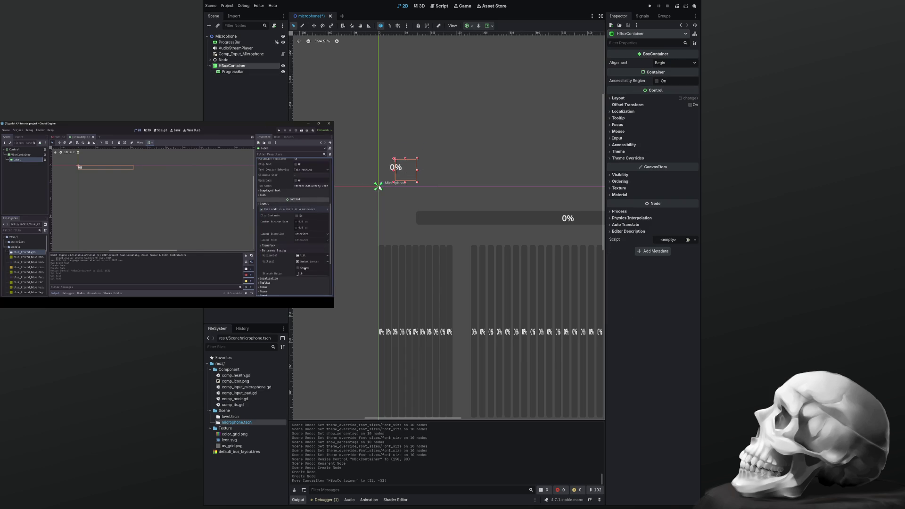
pyautogui.moveTo(179, 288)
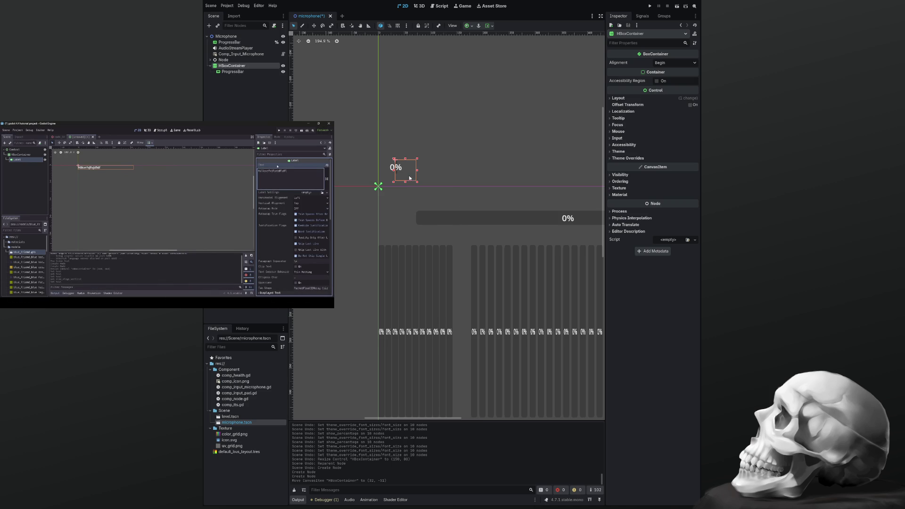
pyautogui.moveTo(417, 182); pyautogui.dragTo(441, 188)
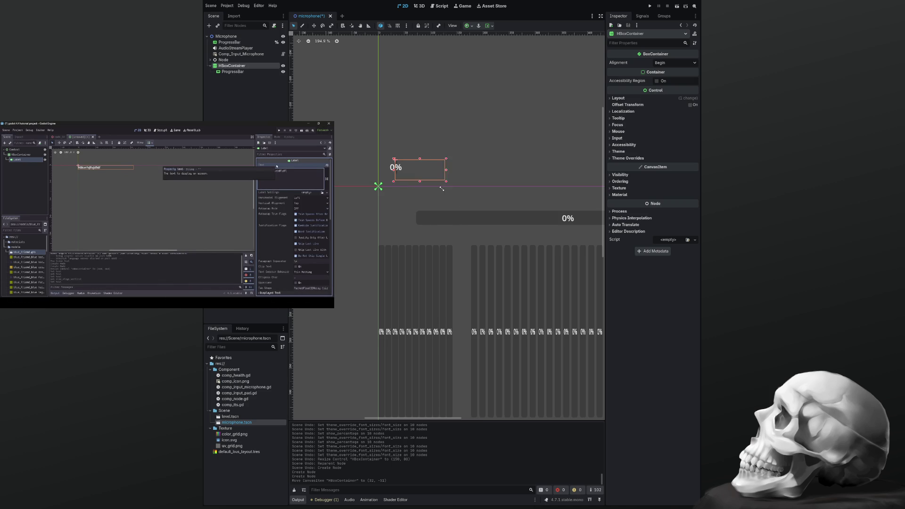
pyautogui.click(398, 173)
pyautogui.scroll(8, 399, 173)
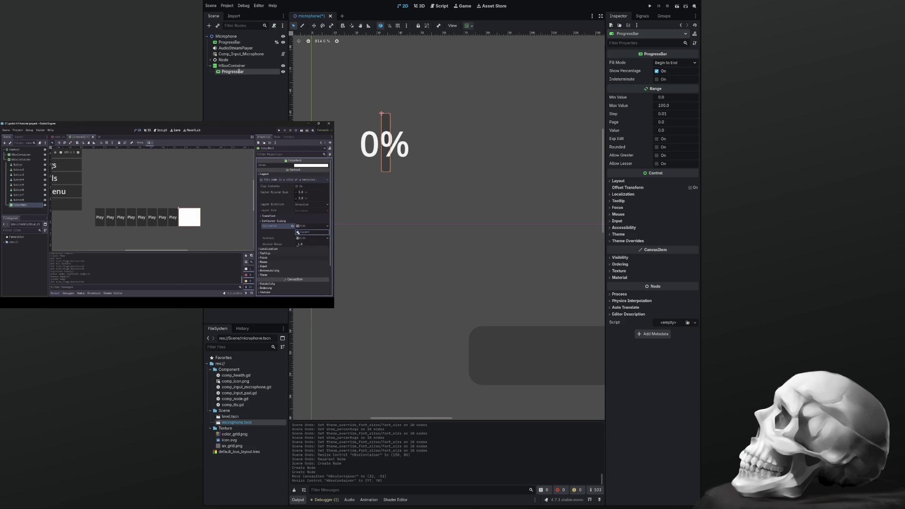
# Duplicate the ProgressBar into ProgressBar through ProgressBar5 and select all five together
pyautogui.hotkey('ctrl', 'd')
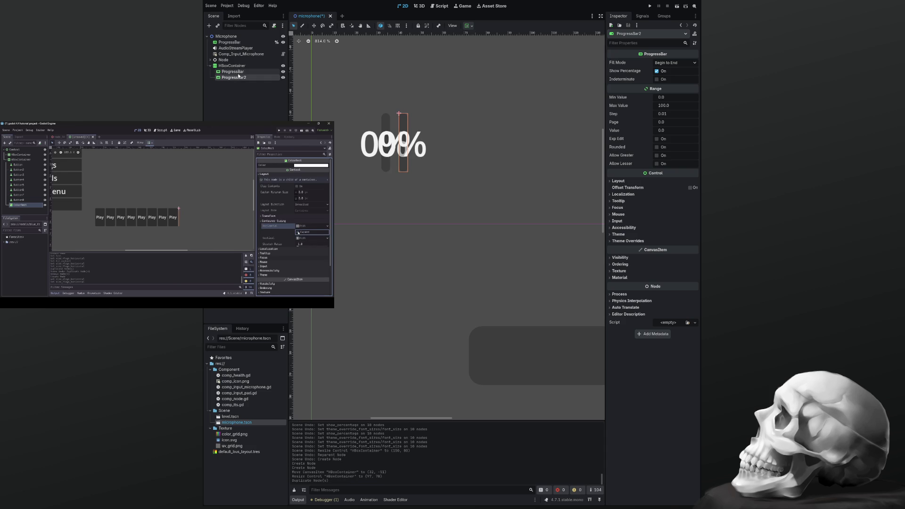
pyautogui.hotkey('ctrl', 'd')
pyautogui.hotkey('ctrl', 'd')
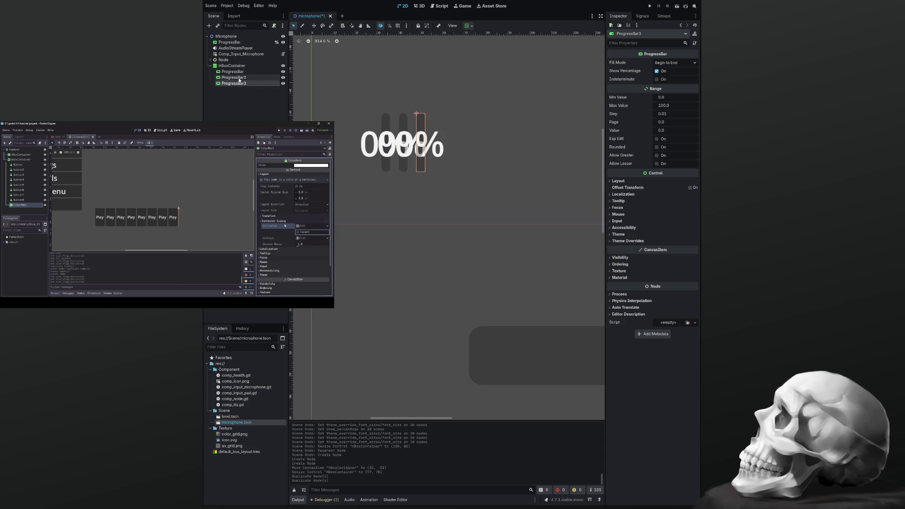
pyautogui.hotkey('ctrl', 'd')
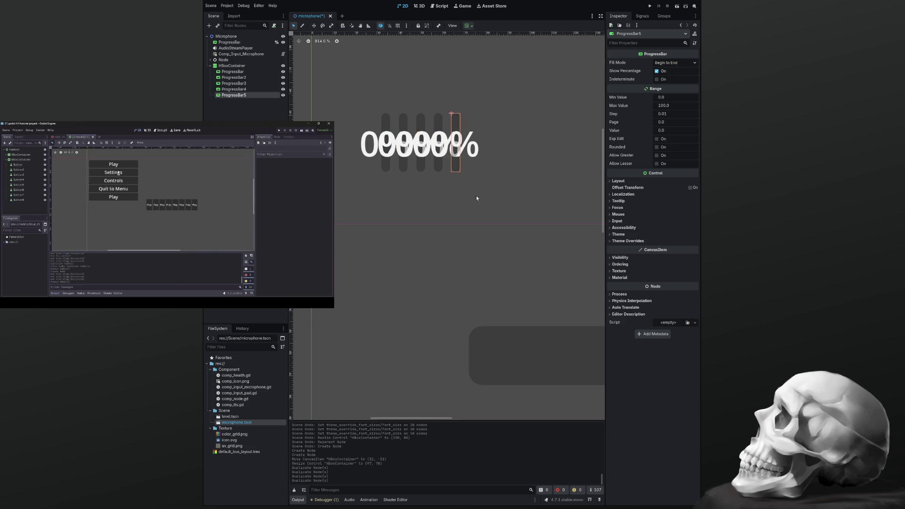
pyautogui.click(233, 72)
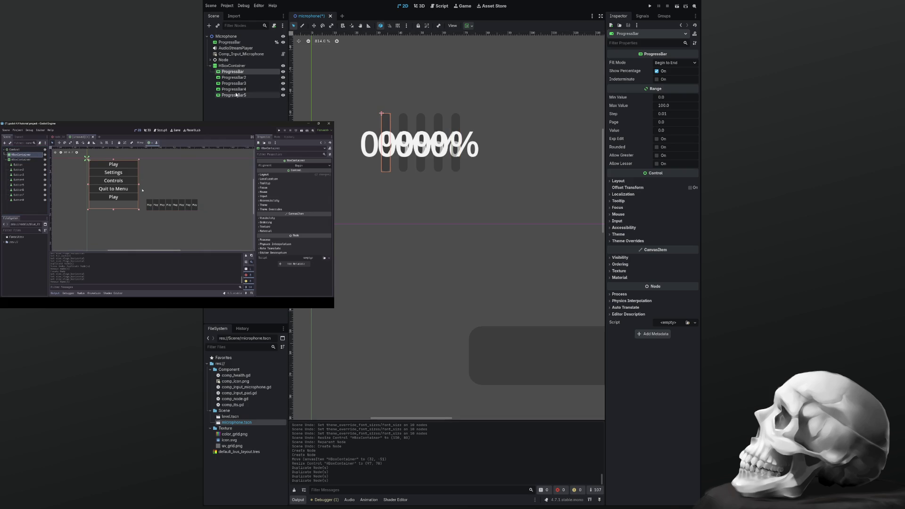
pyautogui.keyDown('shift'); pyautogui.click(236, 95); pyautogui.keyUp('shift')
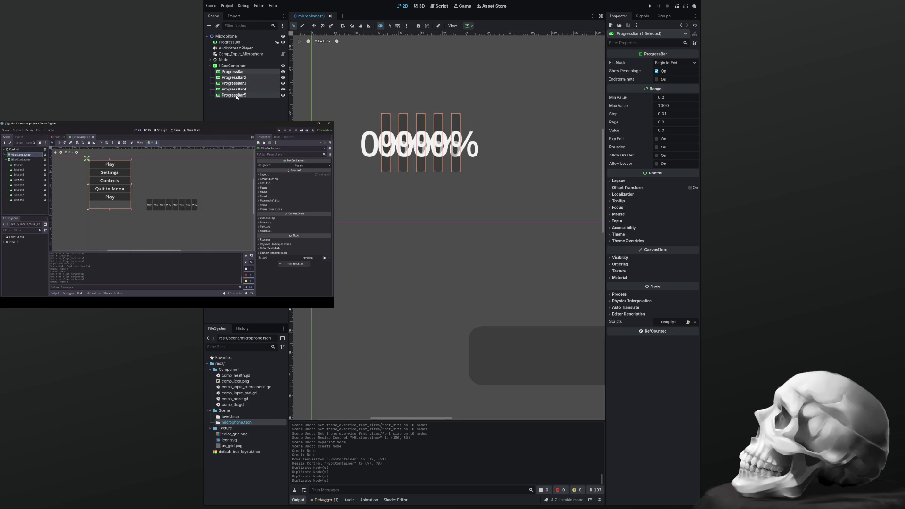
pyautogui.moveTo(23, 152)
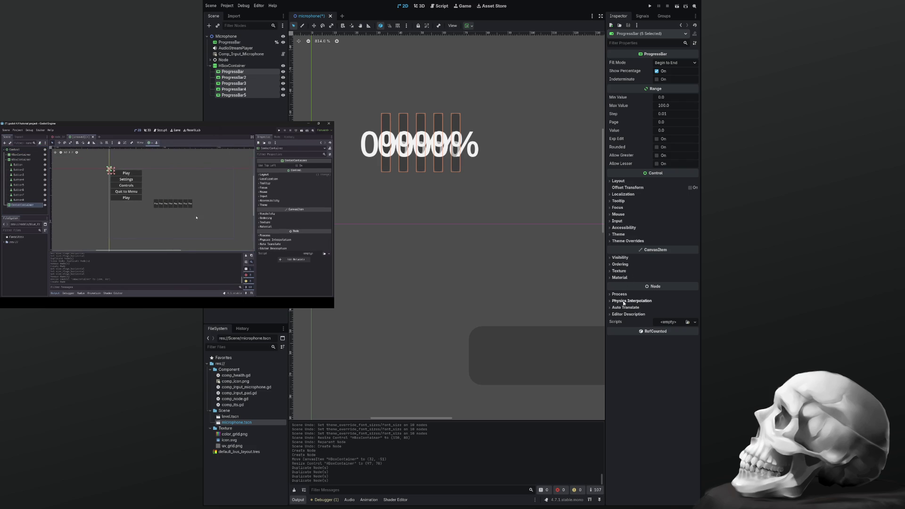
pyautogui.click(621, 271)
pyautogui.click(619, 271)
pyautogui.click(620, 265)
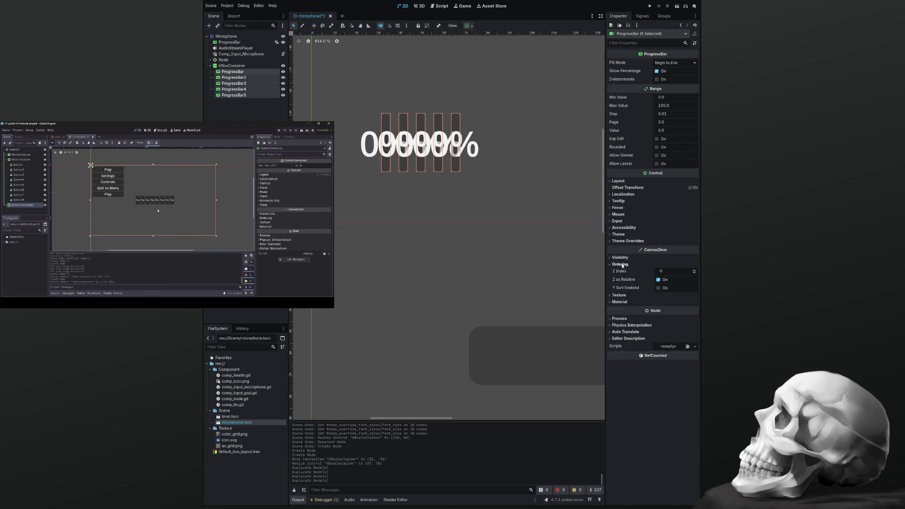
pyautogui.click(620, 264)
pyautogui.click(620, 258)
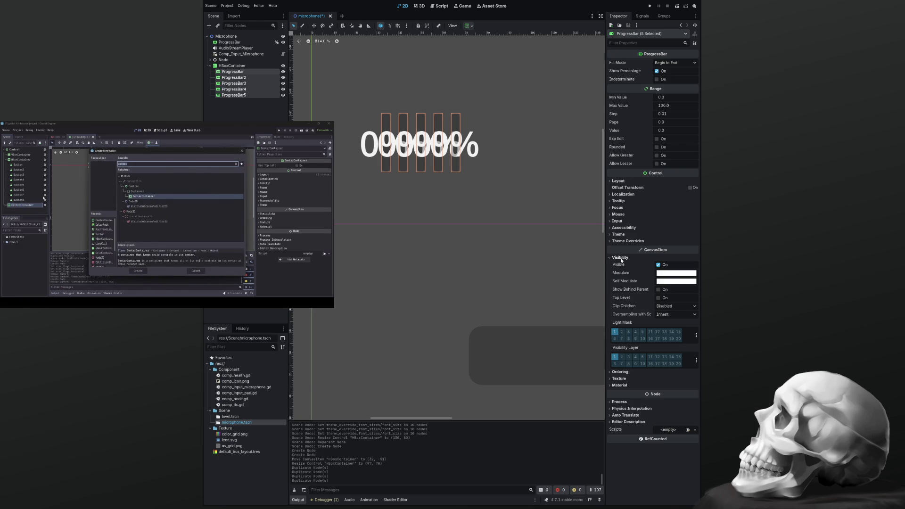
pyautogui.click(621, 258)
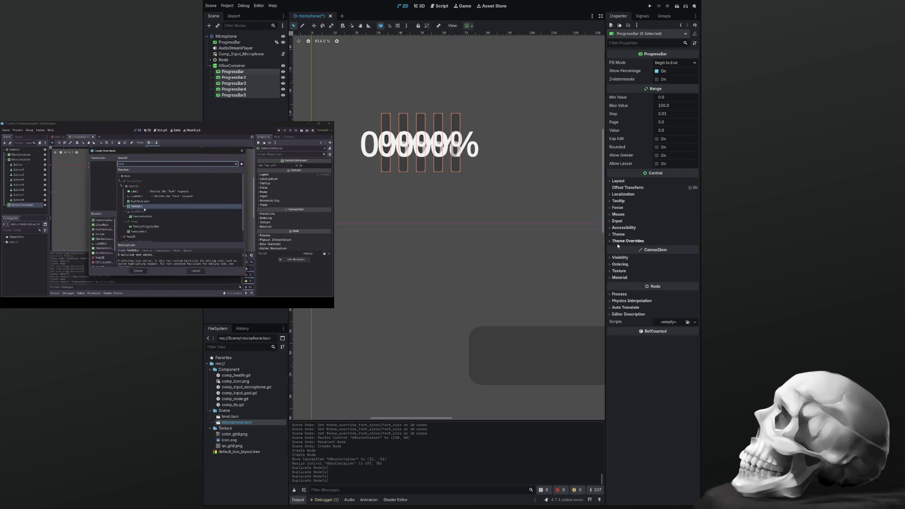
pyautogui.click(612, 221)
pyautogui.click(612, 221)
pyautogui.click(610, 215)
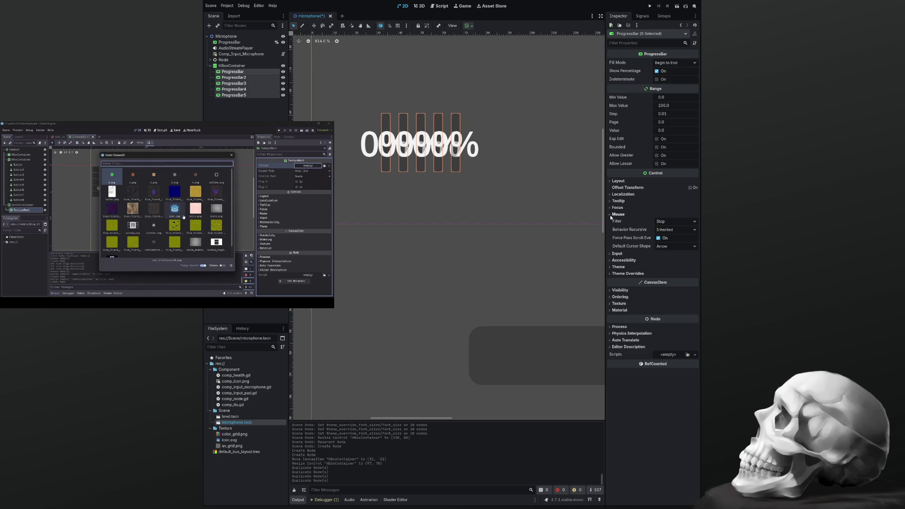
pyautogui.click(610, 215)
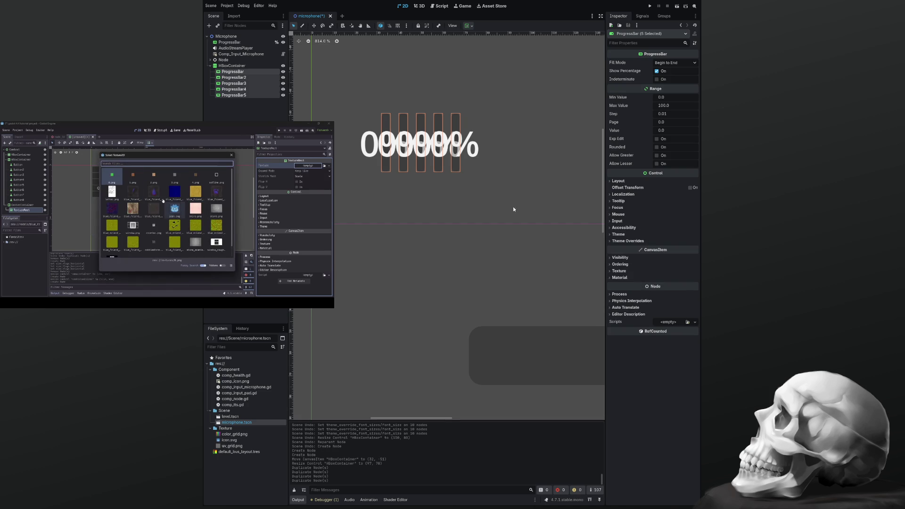
pyautogui.click(225, 66)
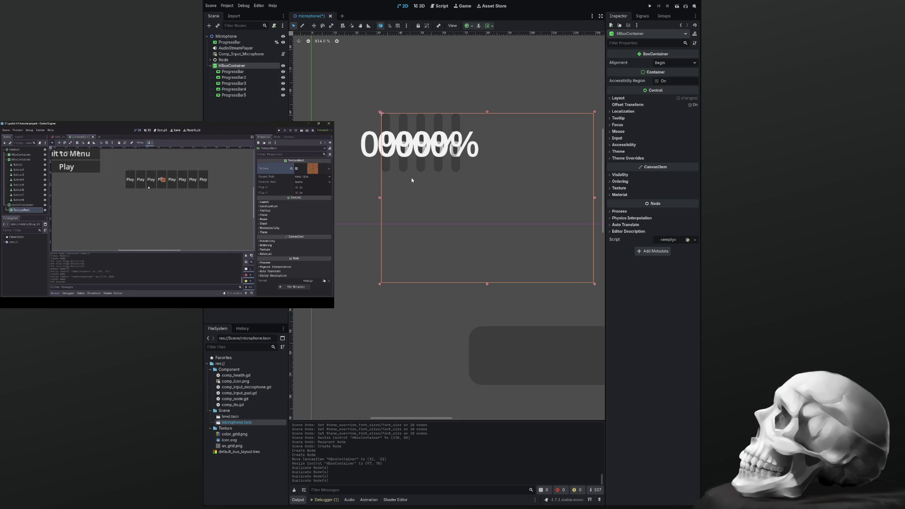
pyautogui.click(168, 297)
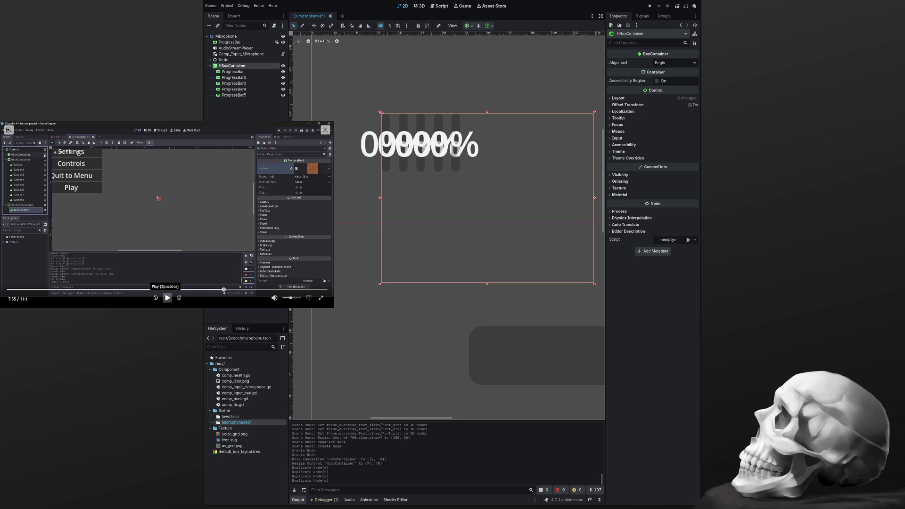
pyautogui.click(167, 298)
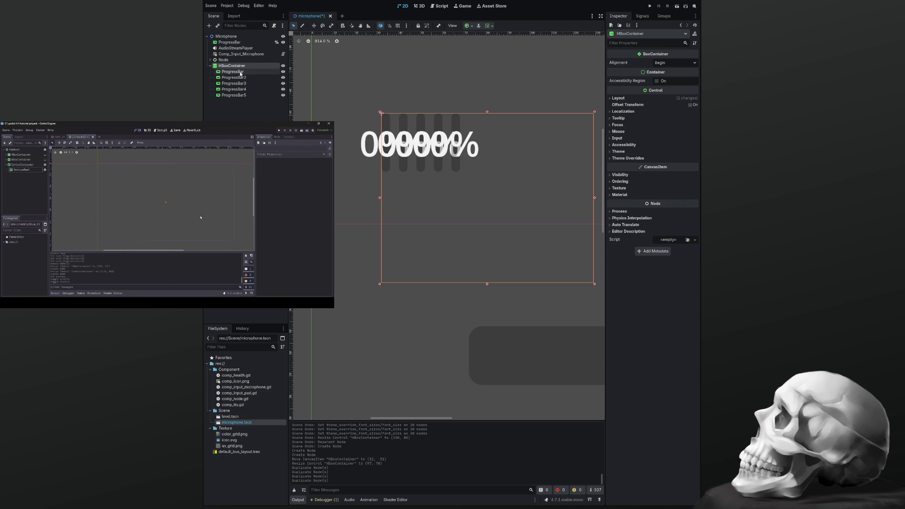
# Select all five ProgressBars, enable their offset transform, and toggle Rounded on and back off
pyautogui.click(233, 72)
pyautogui.keyDown('shift'); pyautogui.click(241, 95); pyautogui.keyUp('shift')
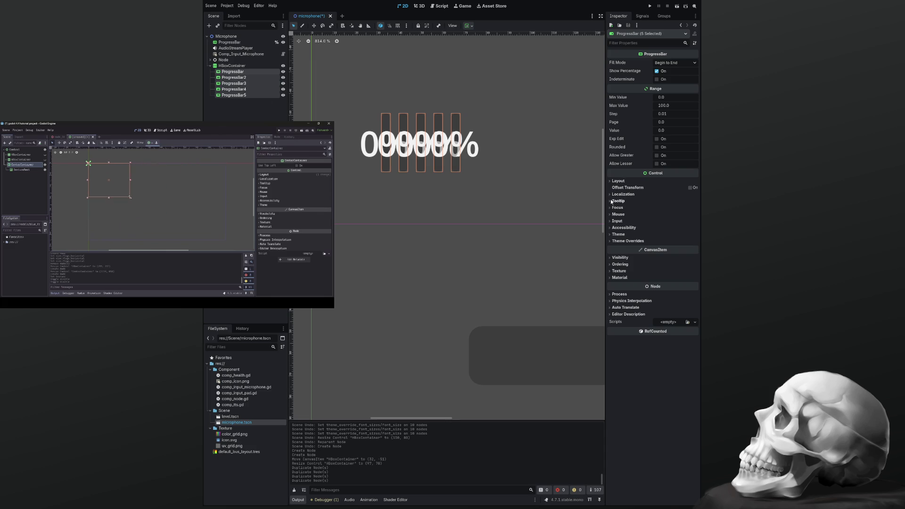
pyautogui.click(611, 227)
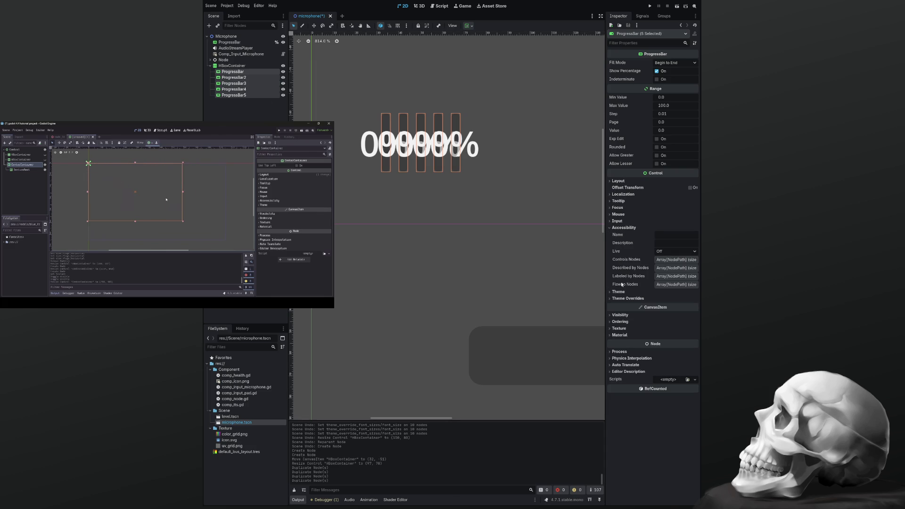
pyautogui.click(611, 228)
pyautogui.click(690, 188)
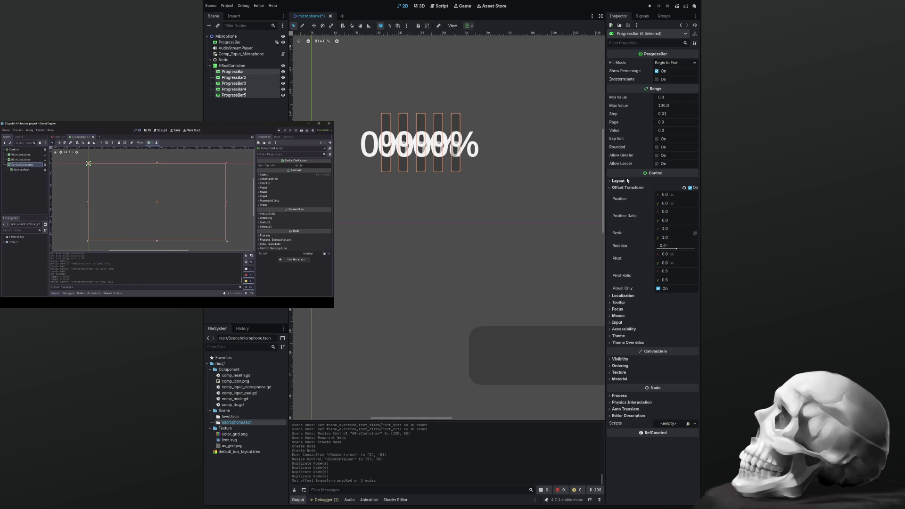
pyautogui.click(658, 147)
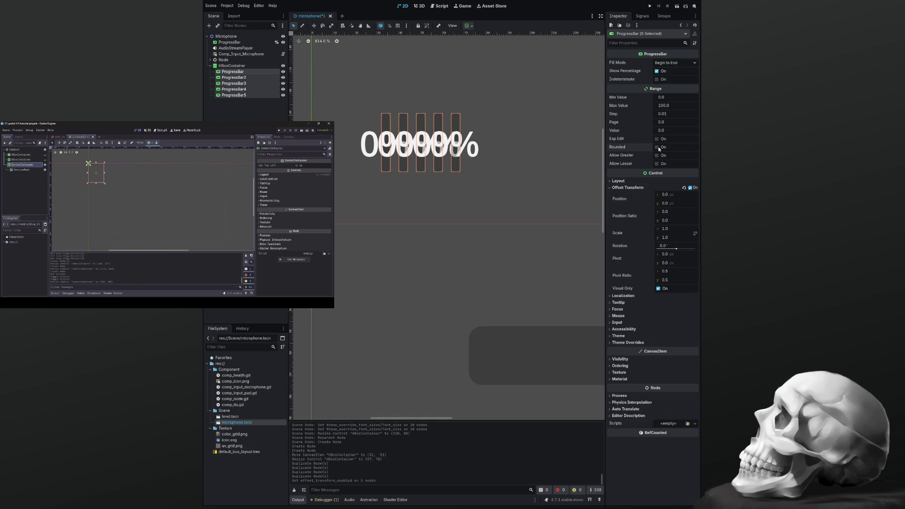
pyautogui.click(658, 147)
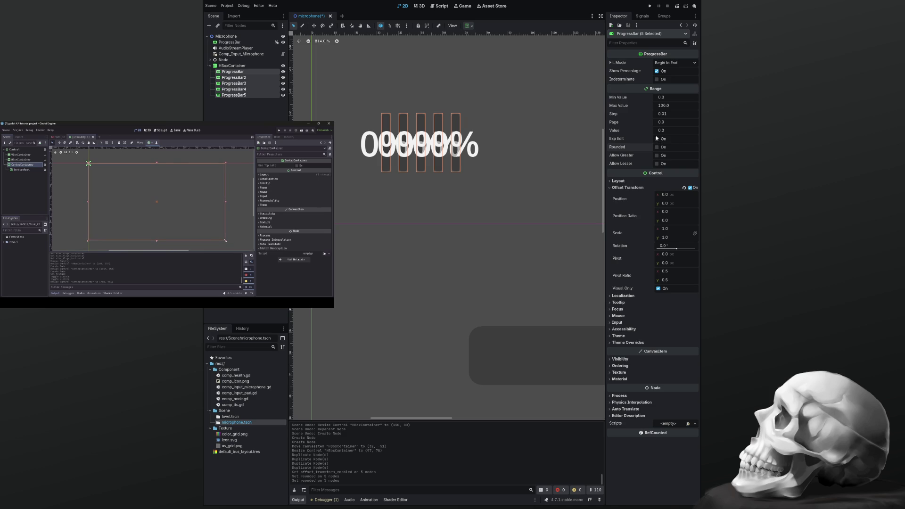
# Untick Show Percentage on the five bars and recentre them in the view
pyautogui.scroll(8, 391, 160)
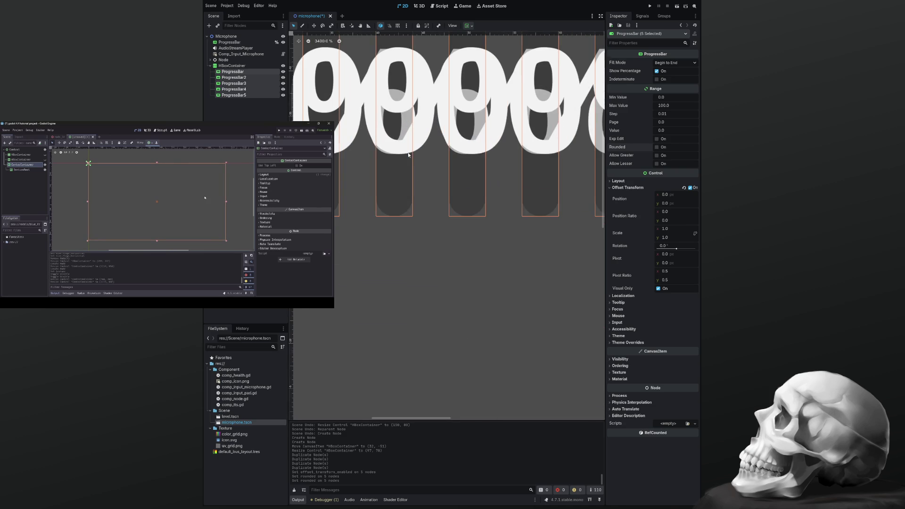
pyautogui.scroll(5, 382, 156)
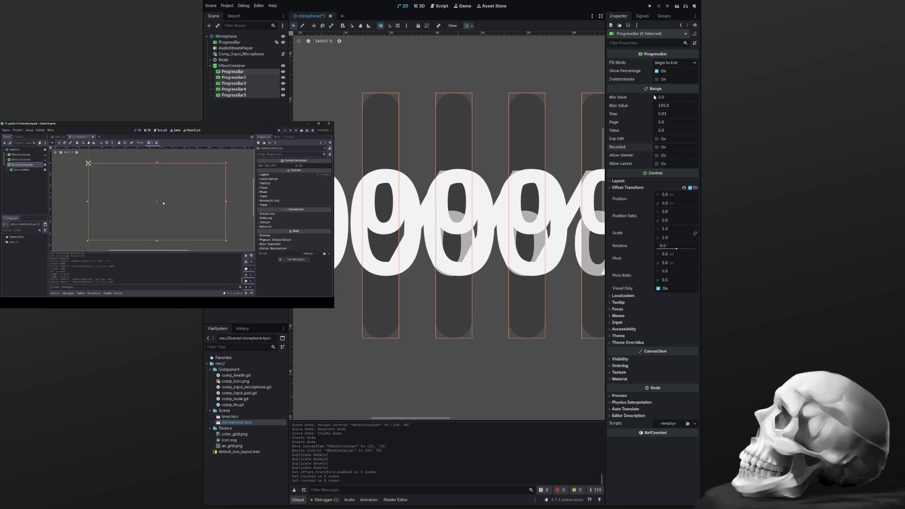
pyautogui.click(657, 71)
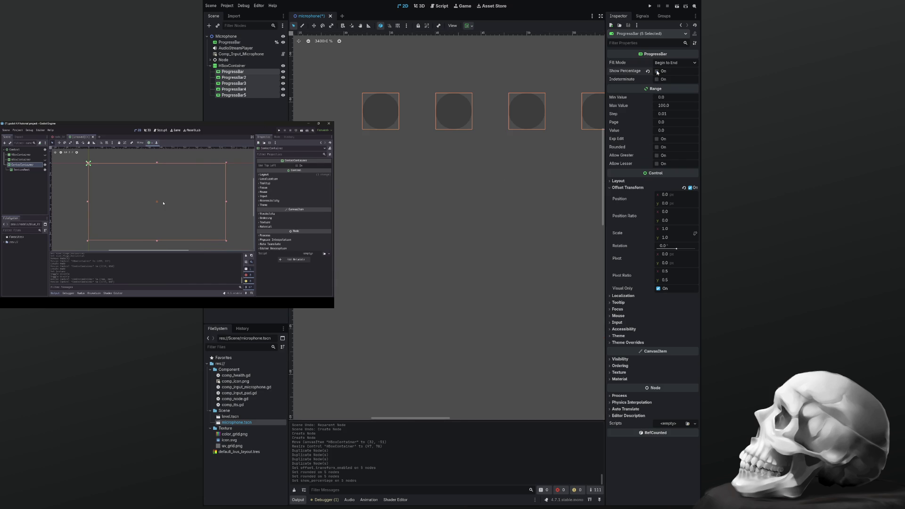
pyautogui.scroll(-7, 464, 162)
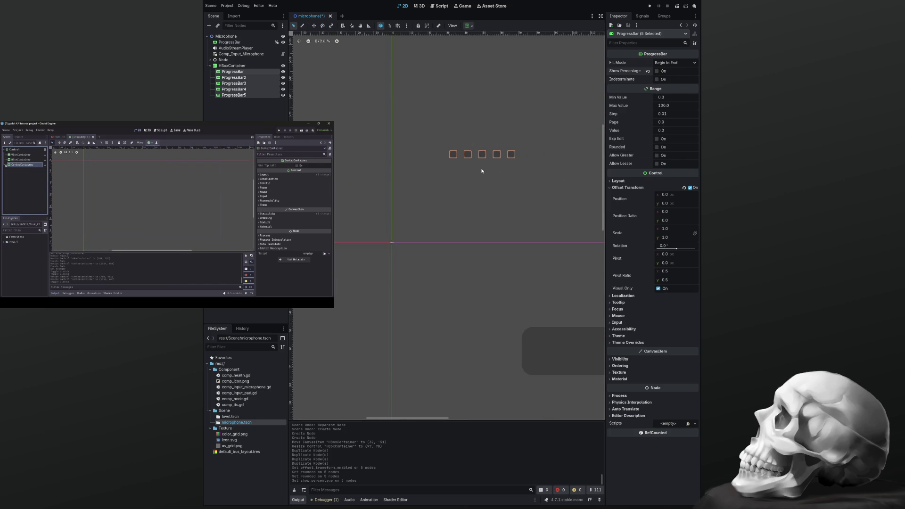
pyautogui.moveTo(484, 171); pyautogui.dragTo(467, 181)
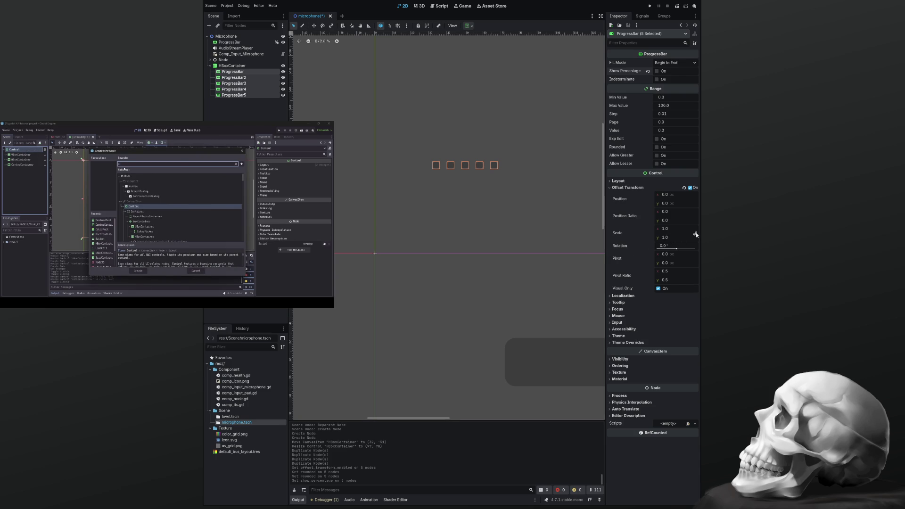
# Set the bars' offset transform scale to 3.81 by 25.155, leaving percentage text hidden
pyautogui.moveTo(669, 230); pyautogui.dragTo(705, 237)
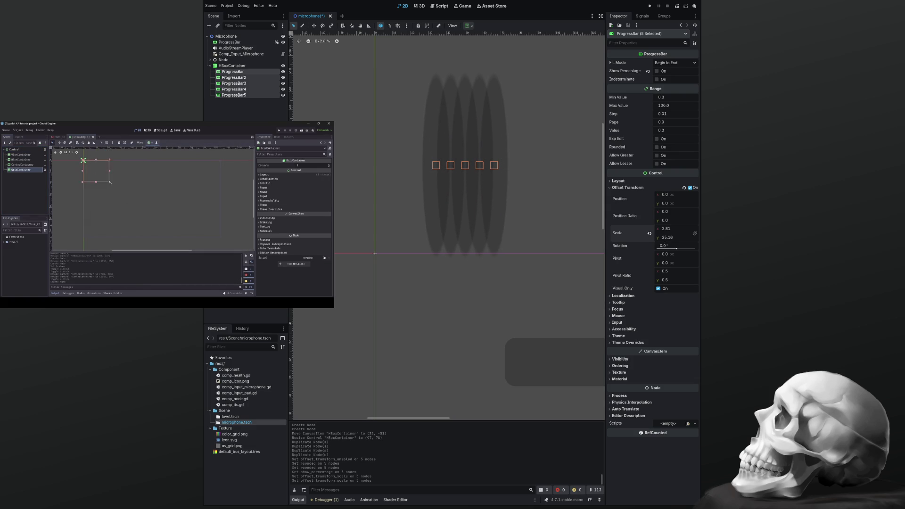
pyautogui.moveTo(705, 237); pyautogui.dragTo(705, 237)
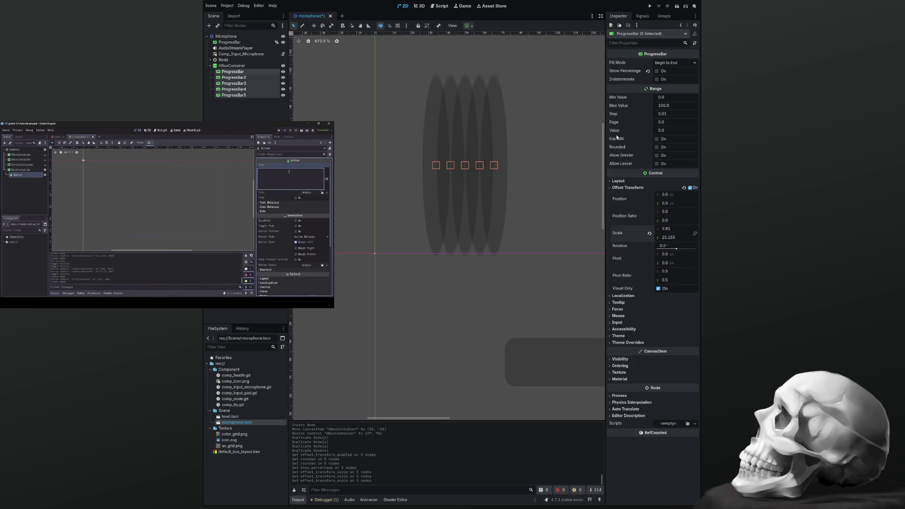
pyautogui.click(657, 71)
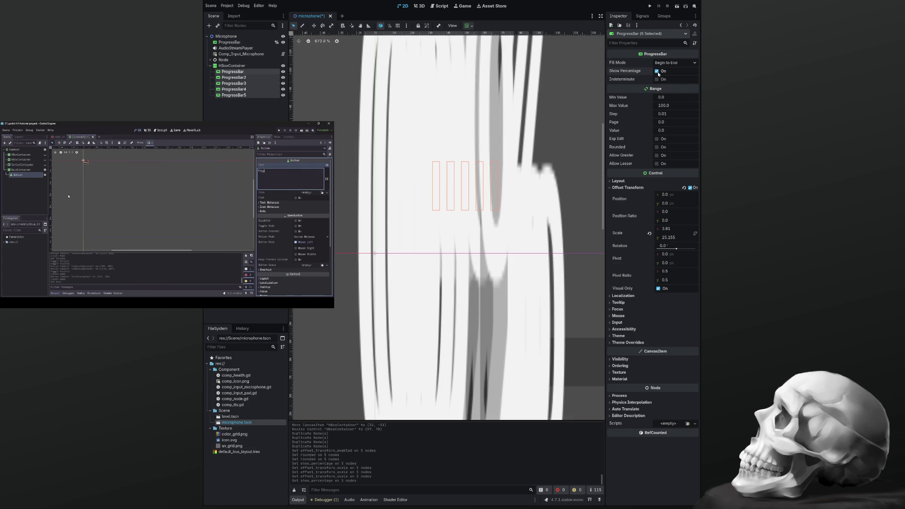
pyautogui.click(657, 71)
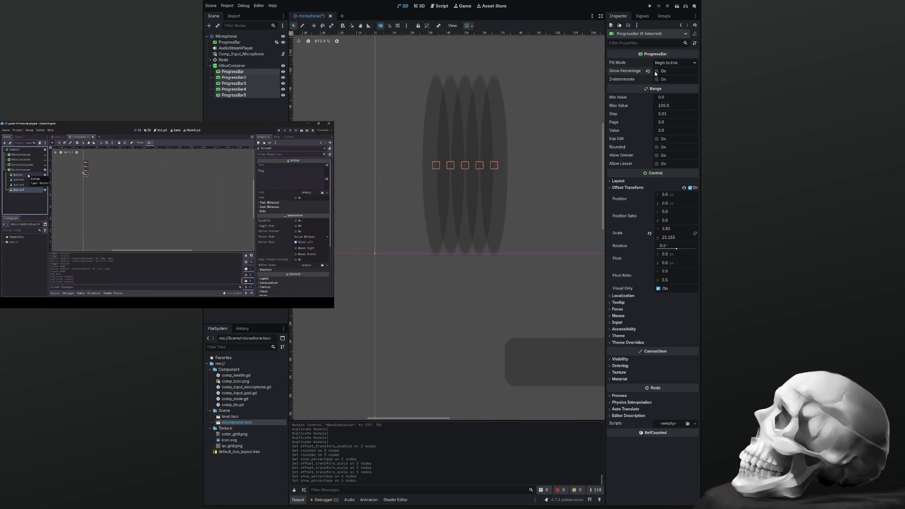
pyautogui.scroll(-4, 505, 192)
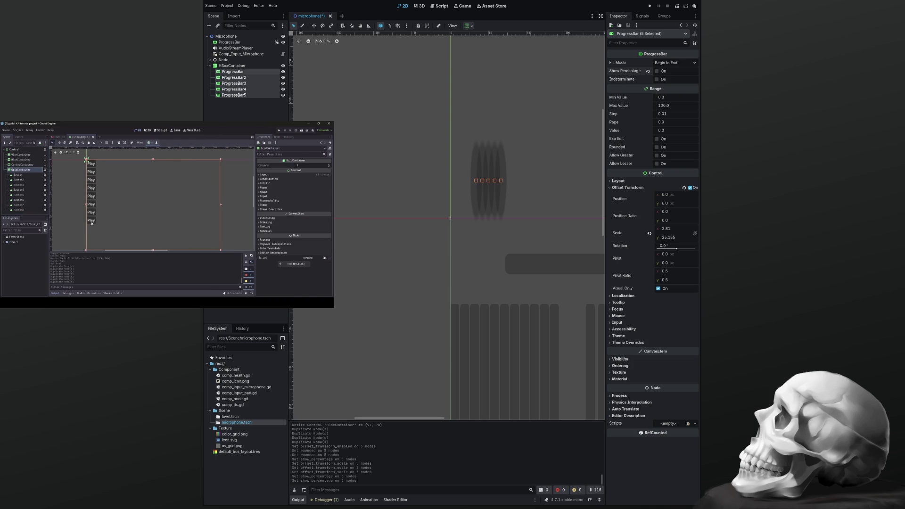
# Select the HBoxContainer holding the five bars and frame its outline larger in the viewport
pyautogui.scroll(-5, 454, 213)
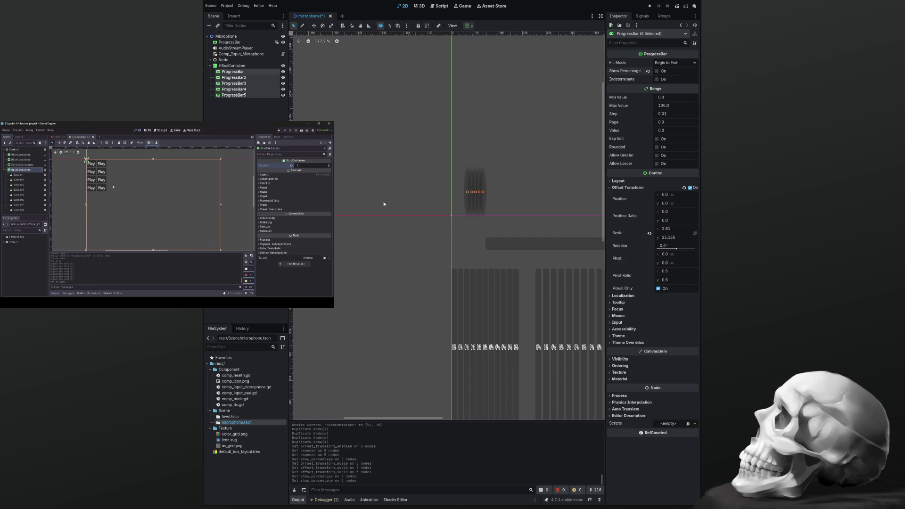
pyautogui.scroll(5, 465, 197)
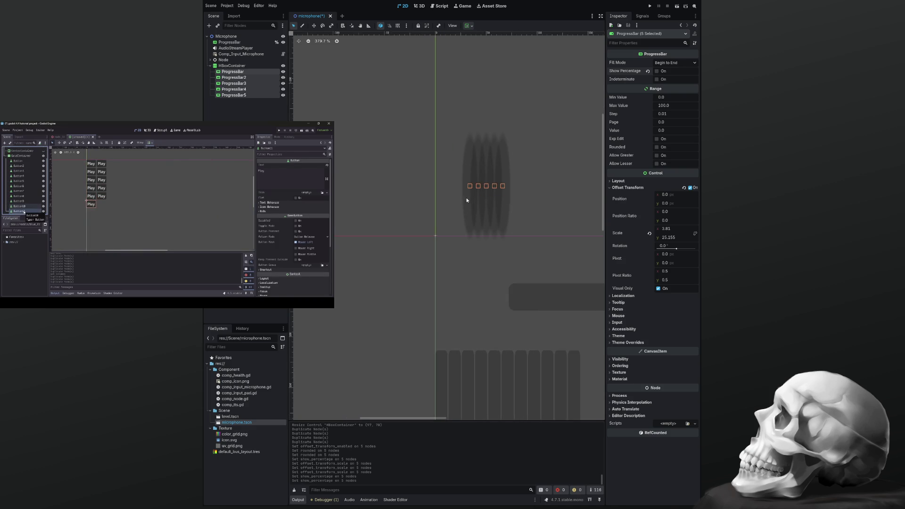
pyautogui.scroll(-1, 476, 215)
pyautogui.click(488, 236)
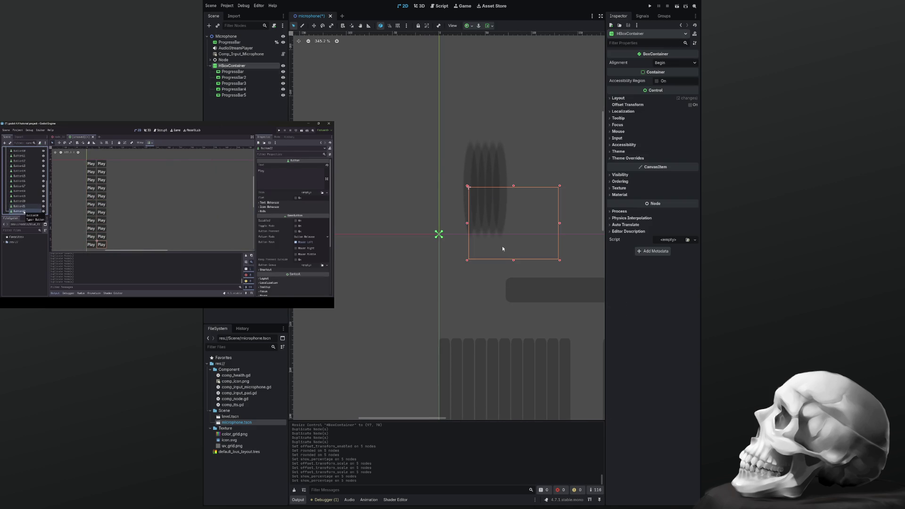
pyautogui.moveTo(502, 249); pyautogui.dragTo(396, 246)
pyautogui.scroll(1, 396, 246)
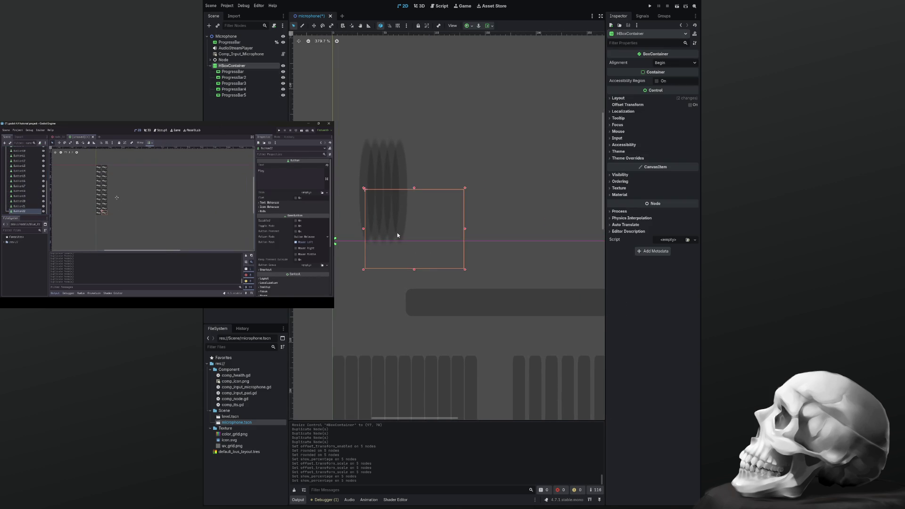
pyautogui.scroll(2, 397, 235)
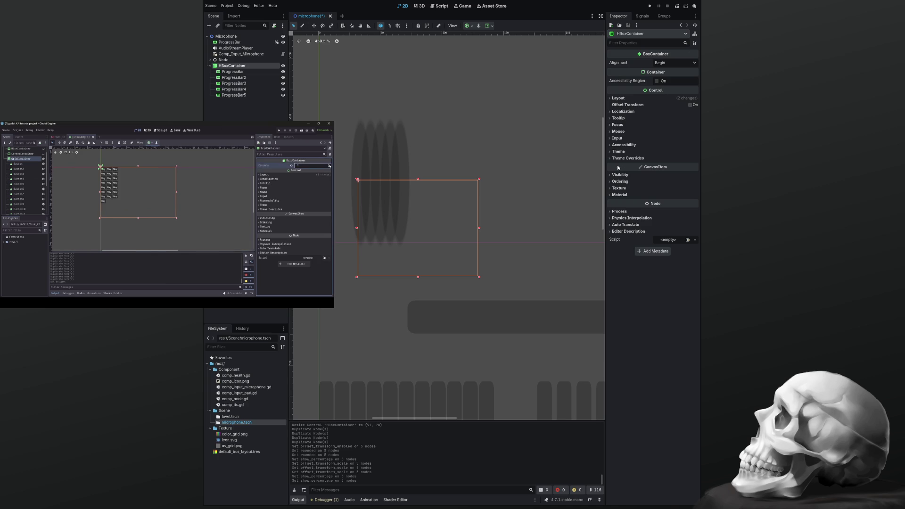
pyautogui.click(235, 71)
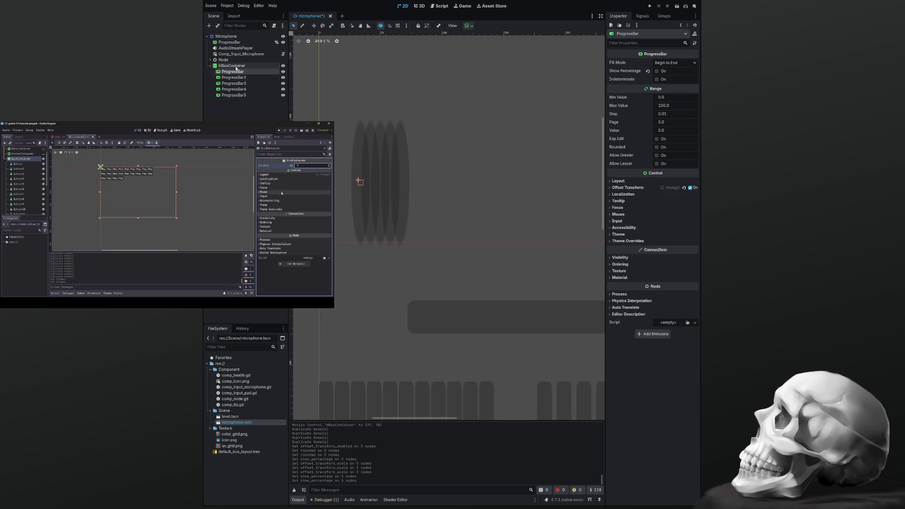
pyautogui.click(233, 66)
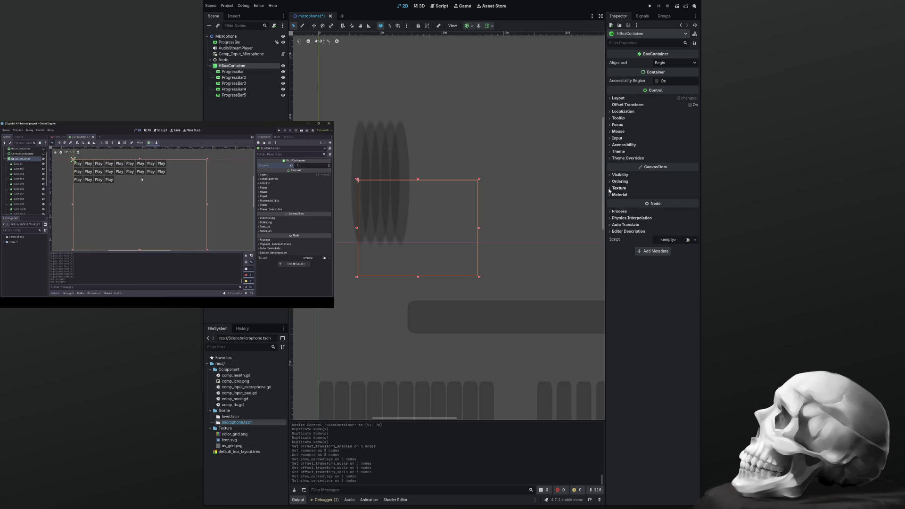
pyautogui.click(610, 151)
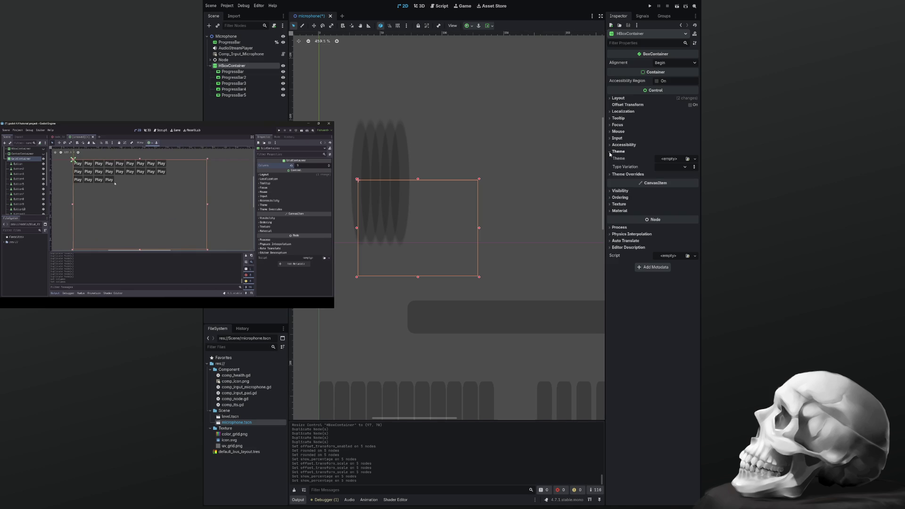
pyautogui.click(610, 152)
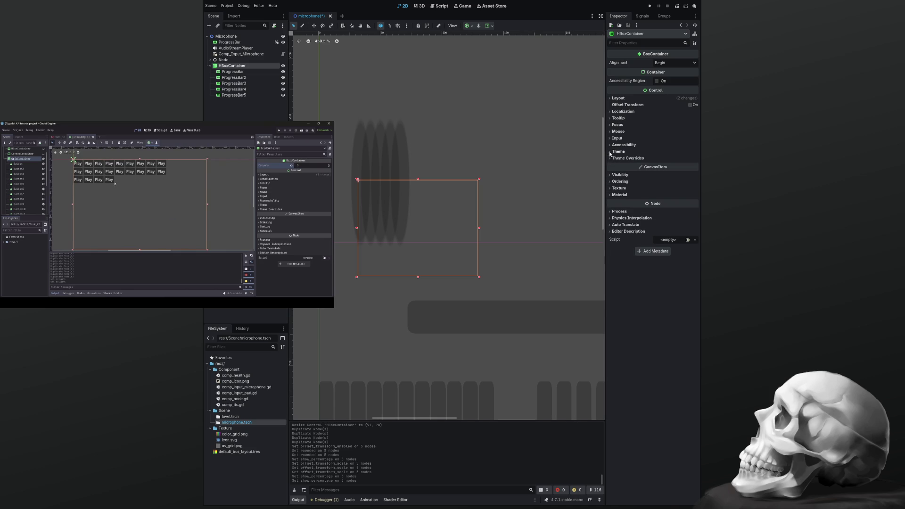
pyautogui.click(610, 147)
pyautogui.click(610, 146)
pyautogui.click(609, 139)
pyautogui.click(610, 139)
pyautogui.click(609, 132)
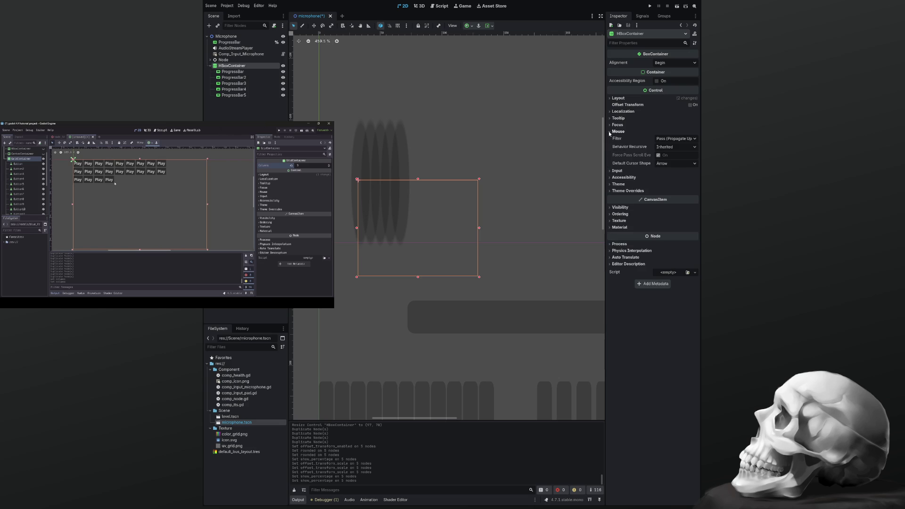
pyautogui.click(610, 132)
pyautogui.click(609, 126)
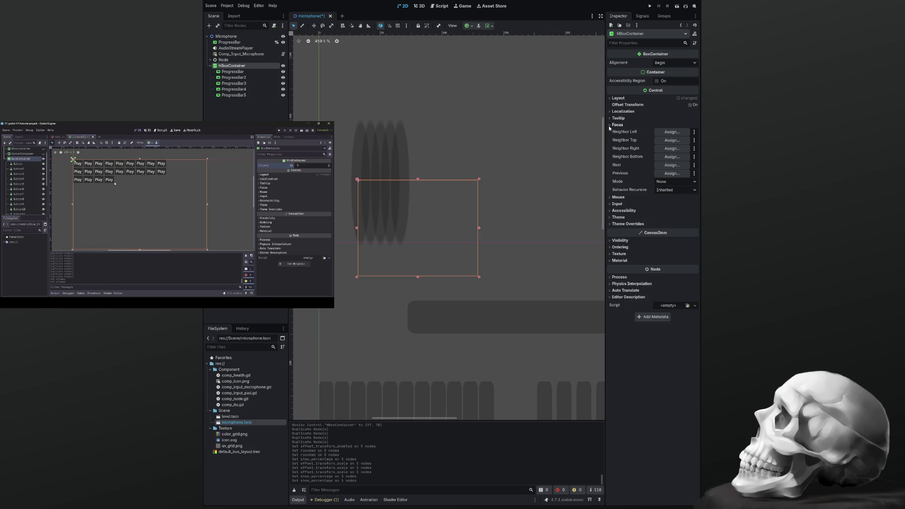
pyautogui.click(610, 125)
pyautogui.click(610, 119)
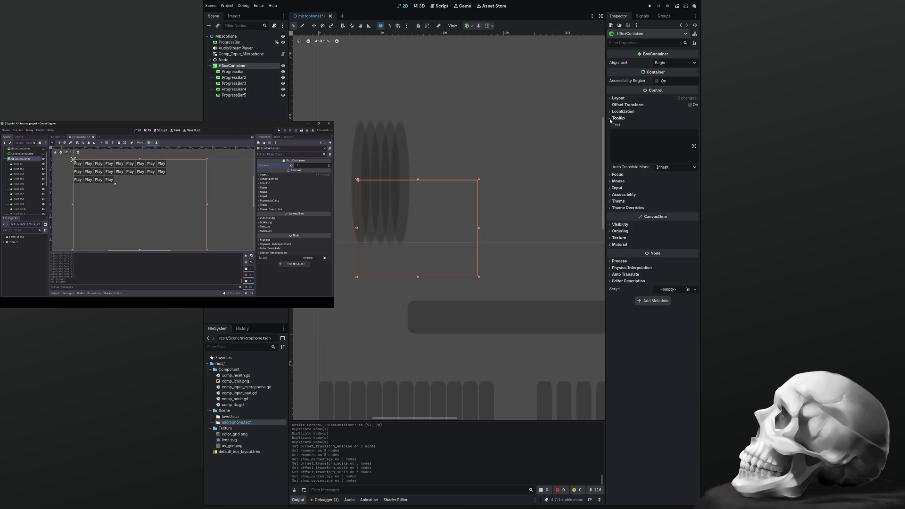
pyautogui.click(610, 119)
pyautogui.click(610, 112)
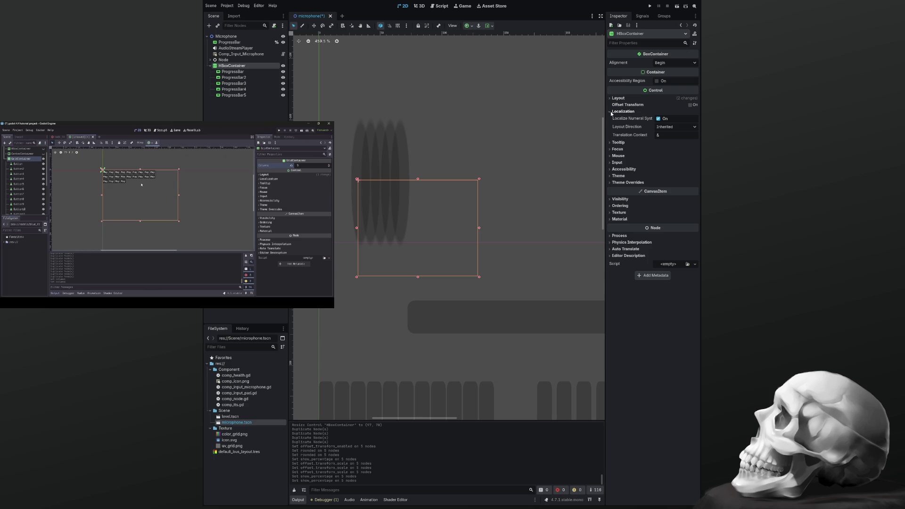
pyautogui.click(622, 112)
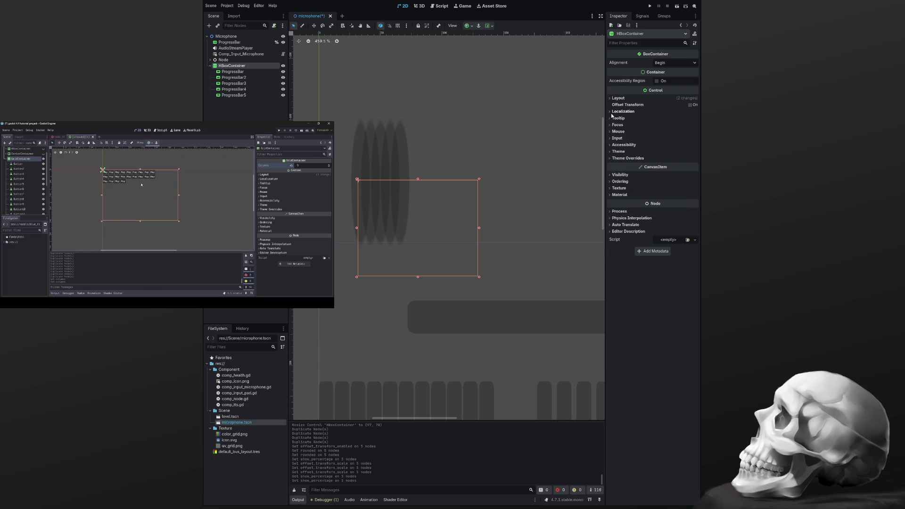
# Set the HBoxContainer's alignment to Center, trying End before settling on Center
pyautogui.click(661, 64)
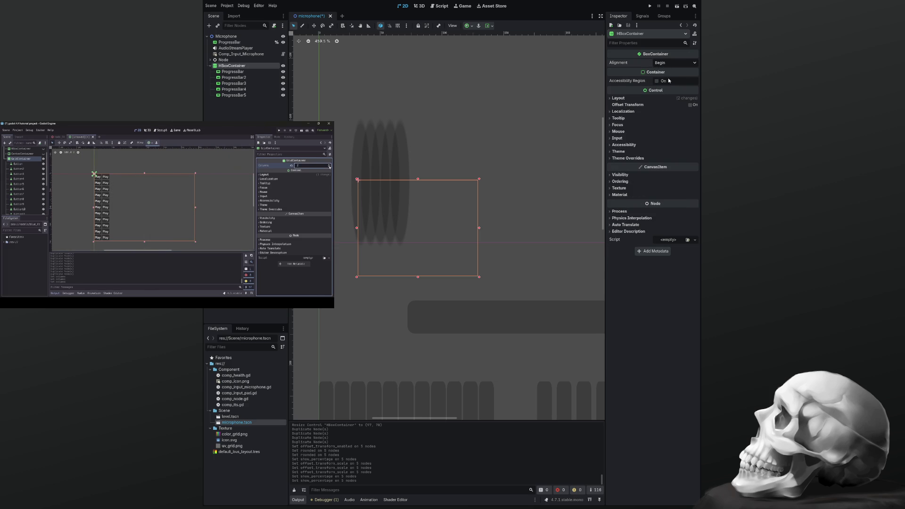
pyautogui.click(670, 81)
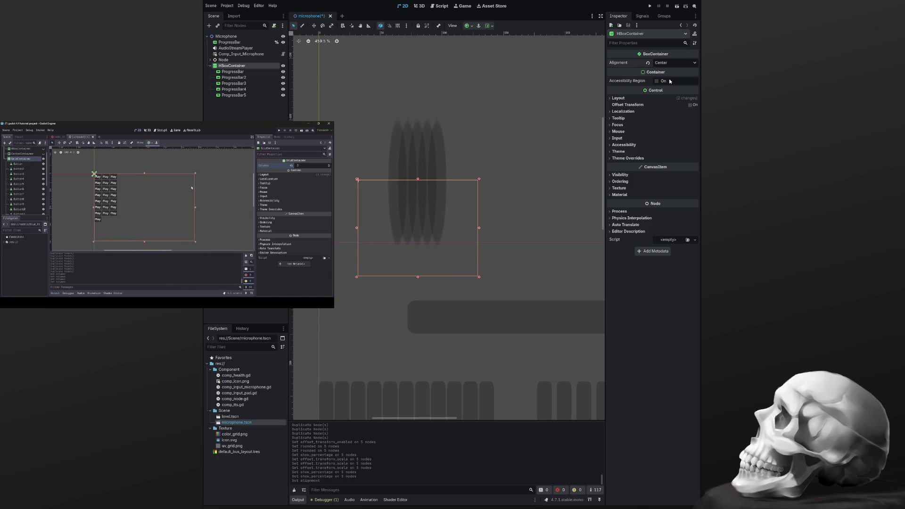
pyautogui.click(667, 63)
pyautogui.click(666, 82)
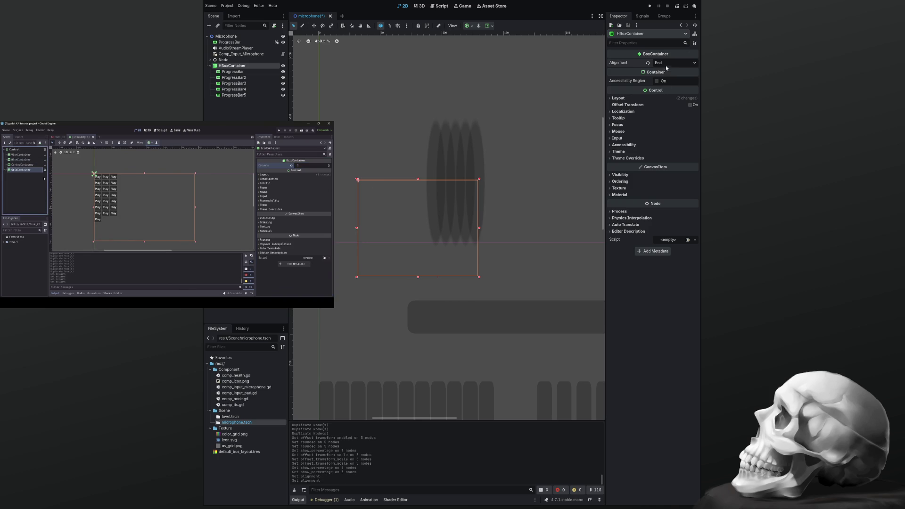
pyautogui.click(667, 63)
pyautogui.click(666, 81)
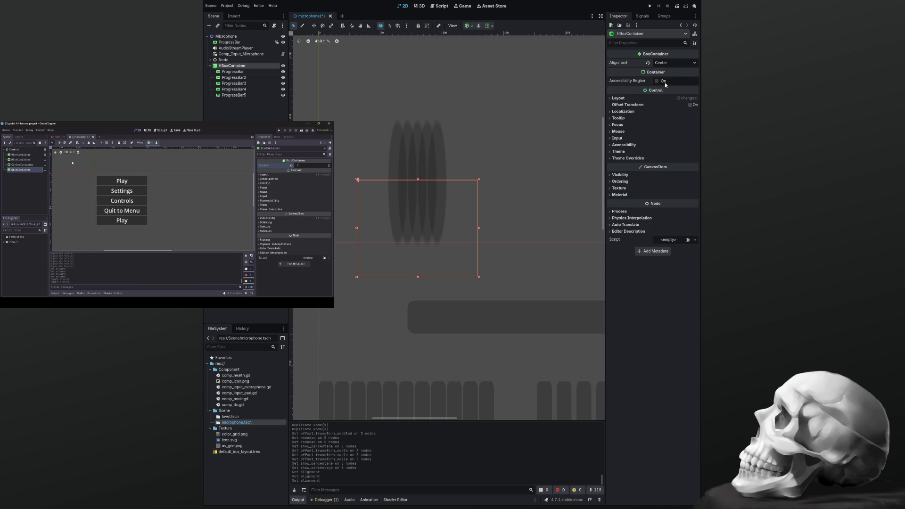
# Toggle the container's Accessibility Region on and off and expand its Layout section
pyautogui.click(659, 82)
pyautogui.click(657, 81)
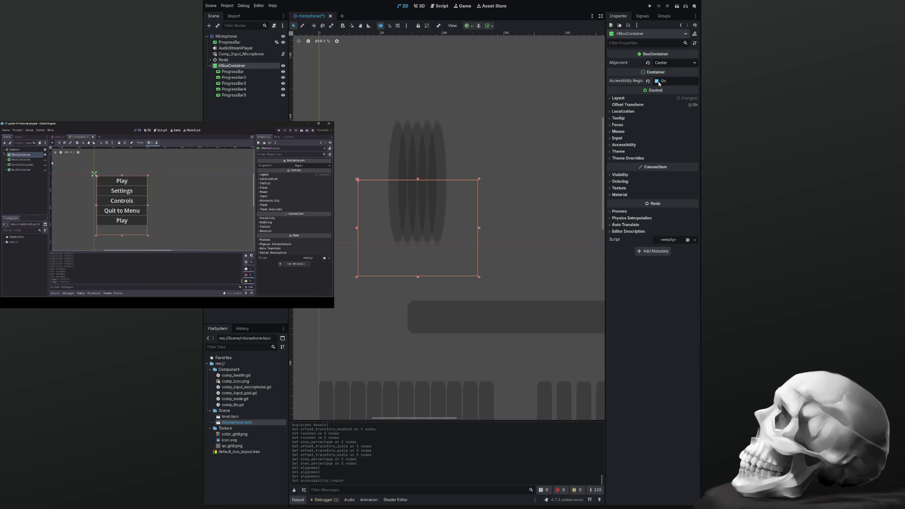
pyautogui.click(618, 98)
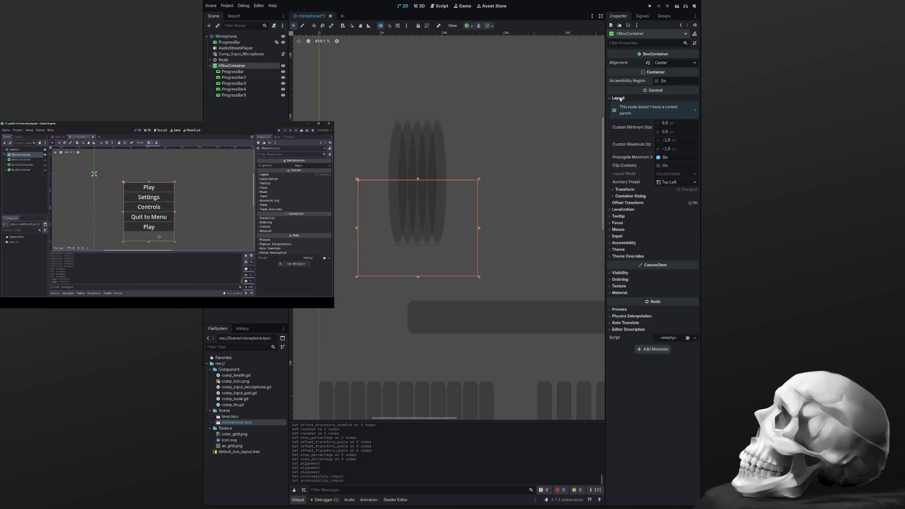
# Resize the HBoxContainer to 100 by 78 px, shift it slightly, and reset rotation to 0
pyautogui.click(615, 190)
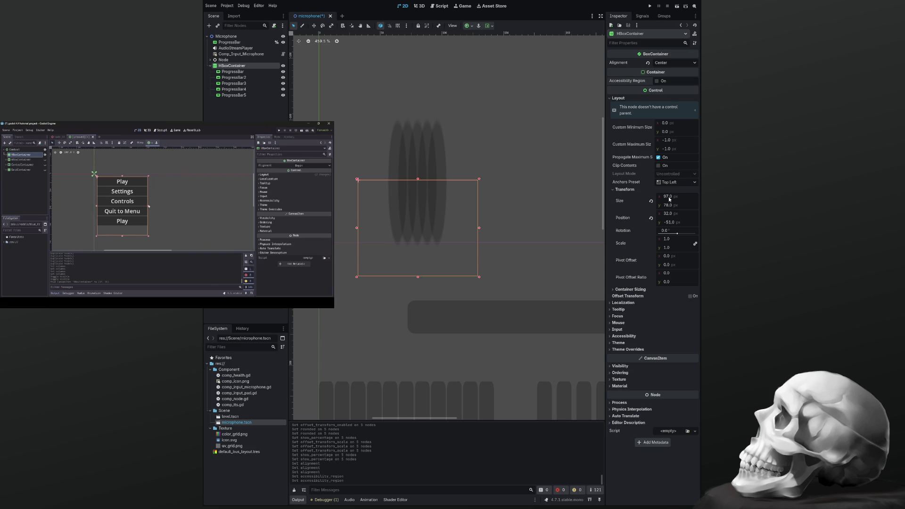
pyautogui.moveTo(668, 196); pyautogui.dragTo(667, 196)
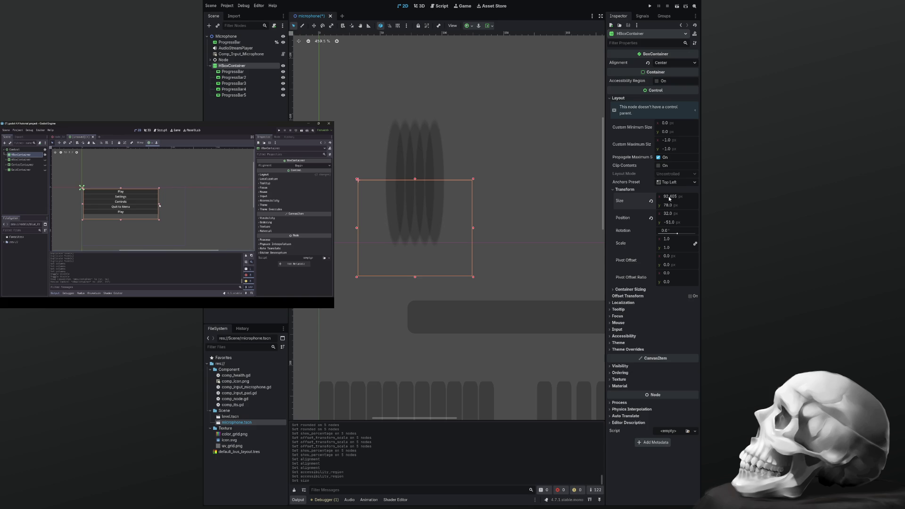
pyautogui.moveTo(473, 228); pyautogui.dragTo(503, 227)
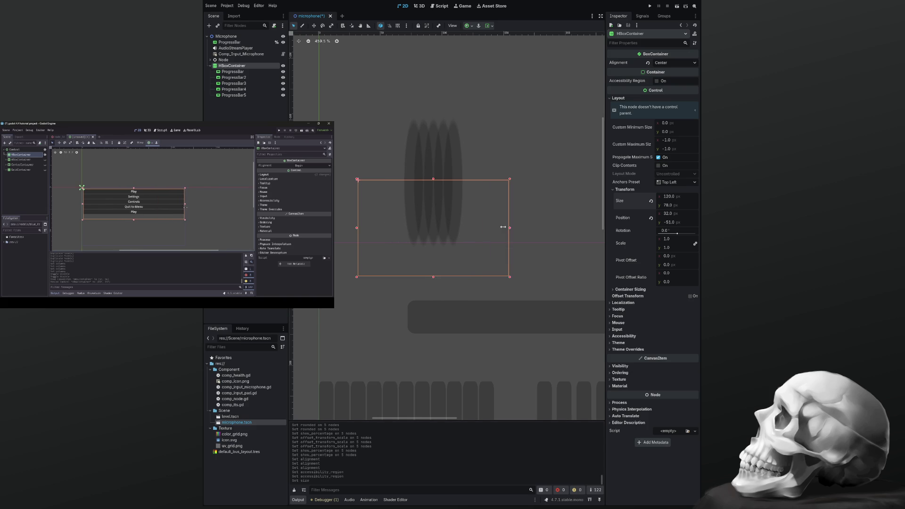
pyautogui.moveTo(357, 227); pyautogui.dragTo(379, 228)
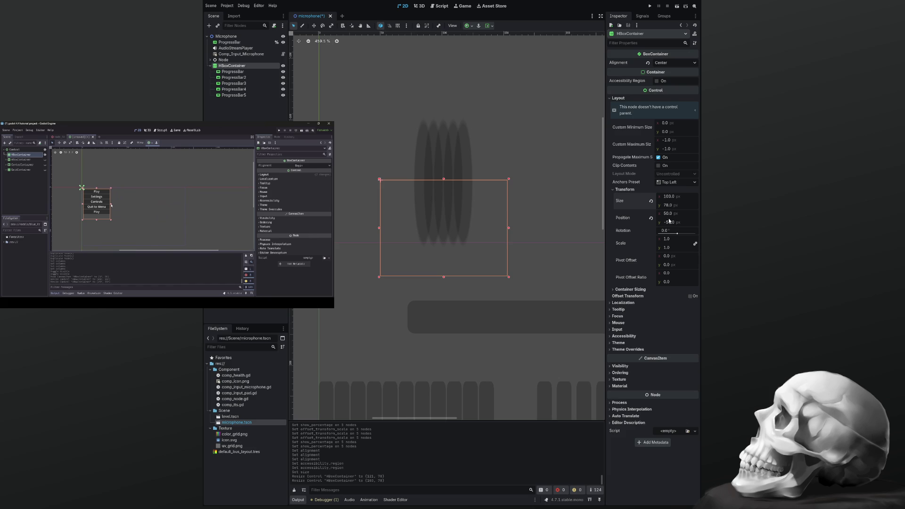
pyautogui.moveTo(667, 214)
pyautogui.mouseDown()
pyautogui.moveTo(695, 233)
pyautogui.moveTo(638, 233)
pyautogui.moveTo(687, 234)
pyautogui.moveTo(675, 233)
pyautogui.mouseUp()
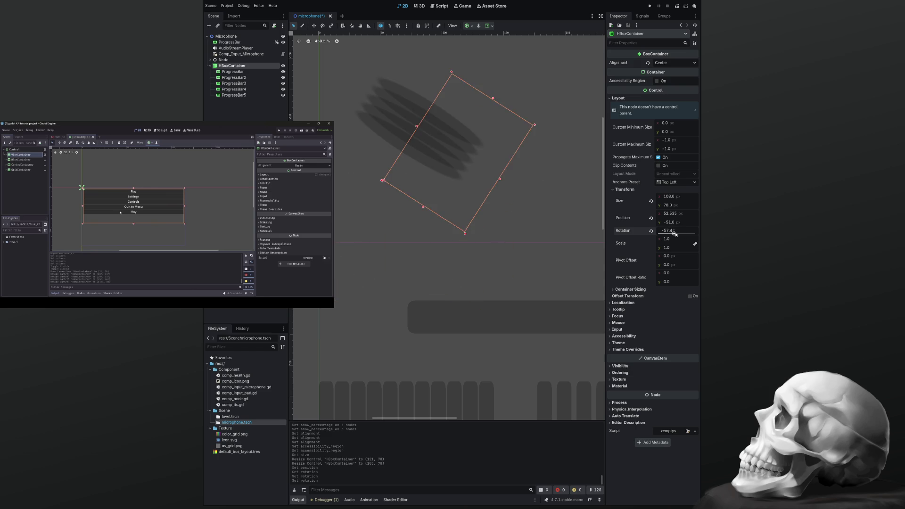
pyautogui.click(652, 231)
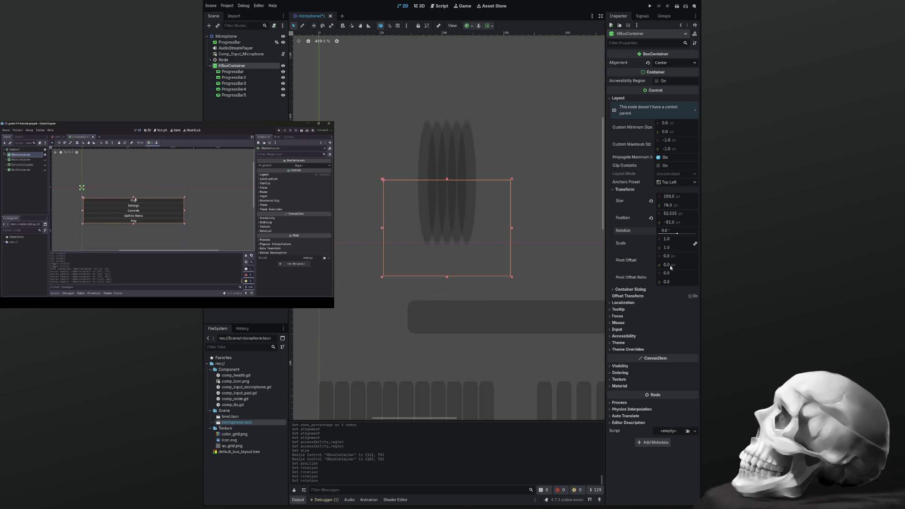
pyautogui.click(251, 72)
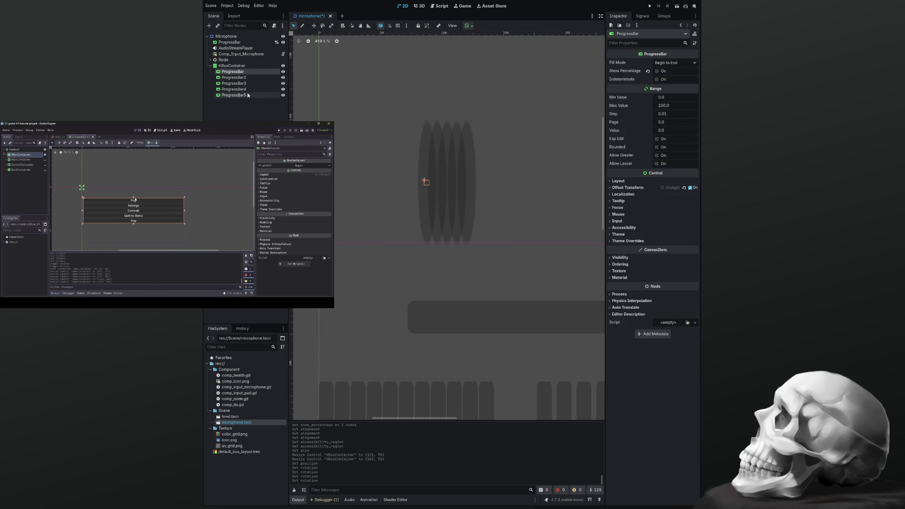
pyautogui.keyDown('shift'); pyautogui.click(248, 94); pyautogui.keyUp('shift')
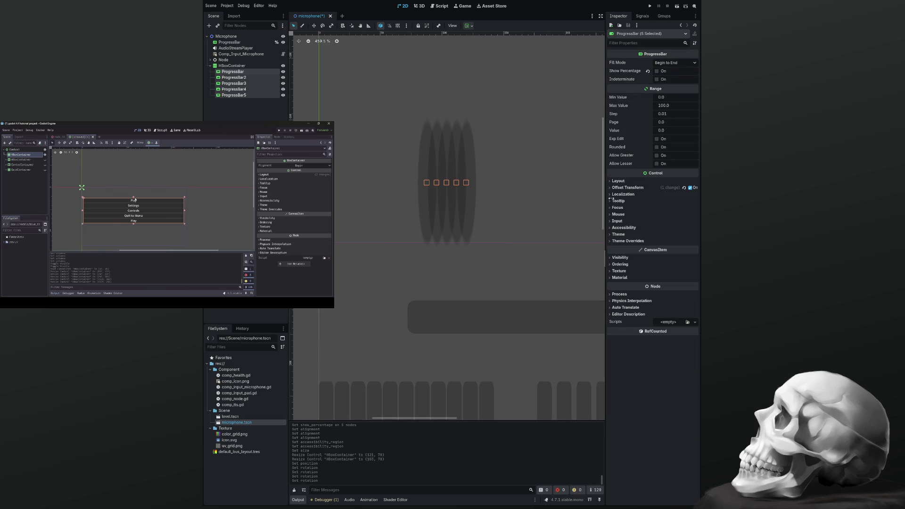
pyautogui.moveTo(325, 130)
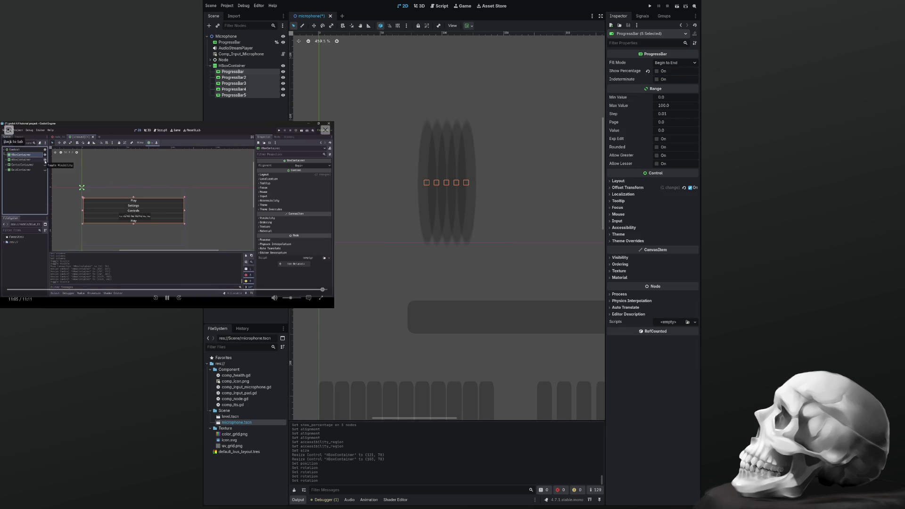
pyautogui.click(8, 130)
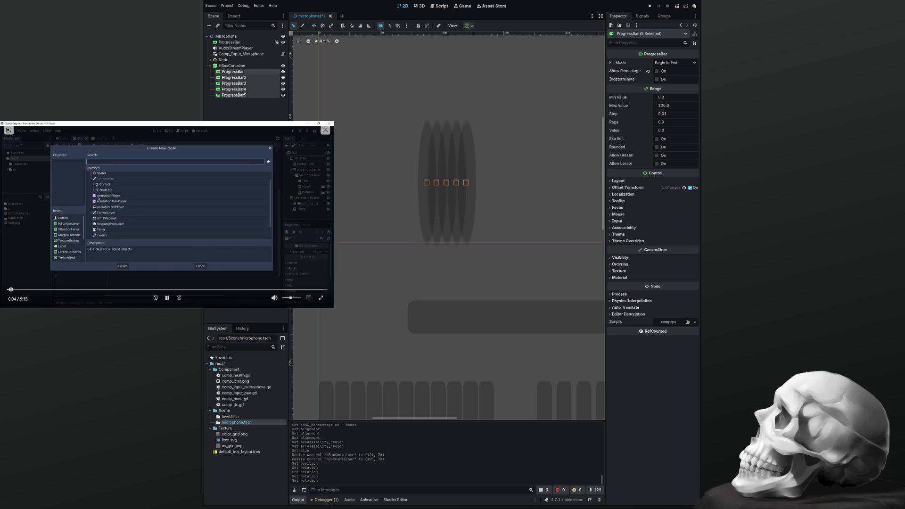
pyautogui.click(443, 167)
pyautogui.moveTo(360, 94)
pyautogui.mouseDown()
pyautogui.moveTo(422, 190)
pyautogui.moveTo(463, 228)
pyautogui.mouseUp()
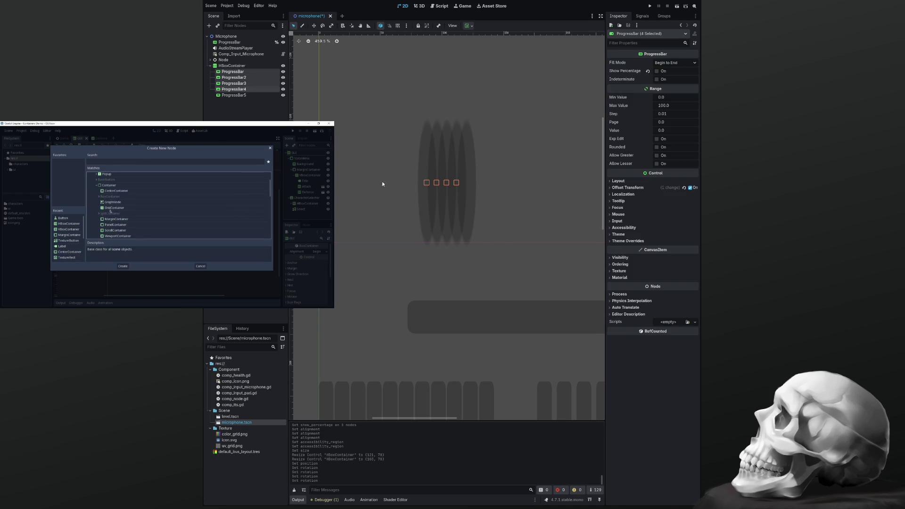
pyautogui.click(232, 66)
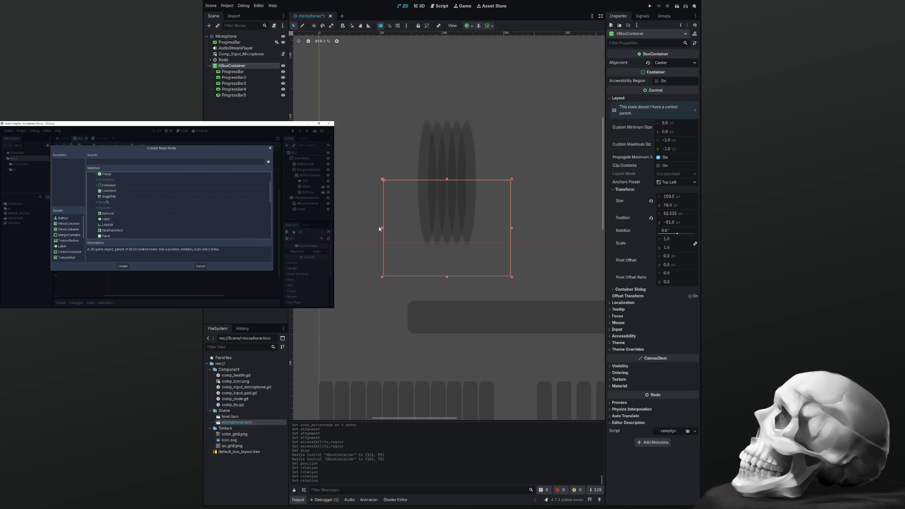
pyautogui.click(232, 71)
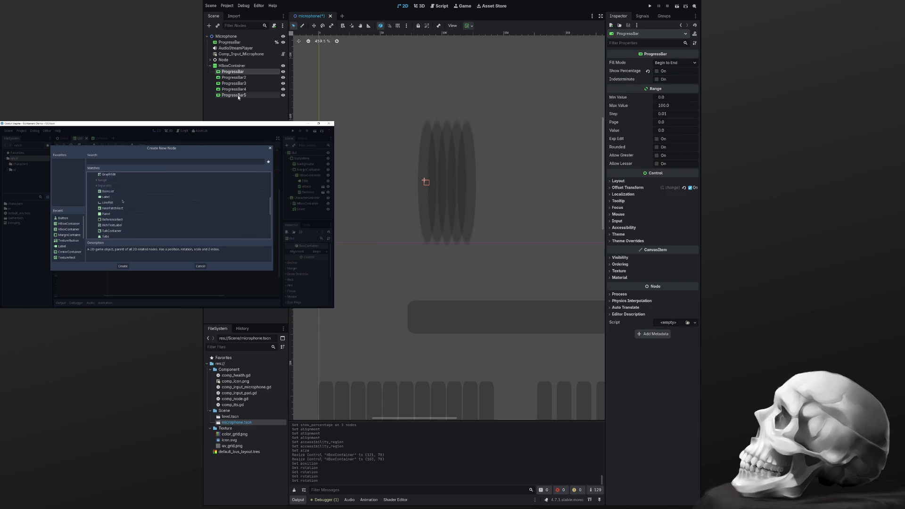
# Turn percentage labels back on for all five bars and revert their offset scale to 1
pyautogui.keyDown('shift'); pyautogui.click(238, 95); pyautogui.keyUp('shift')
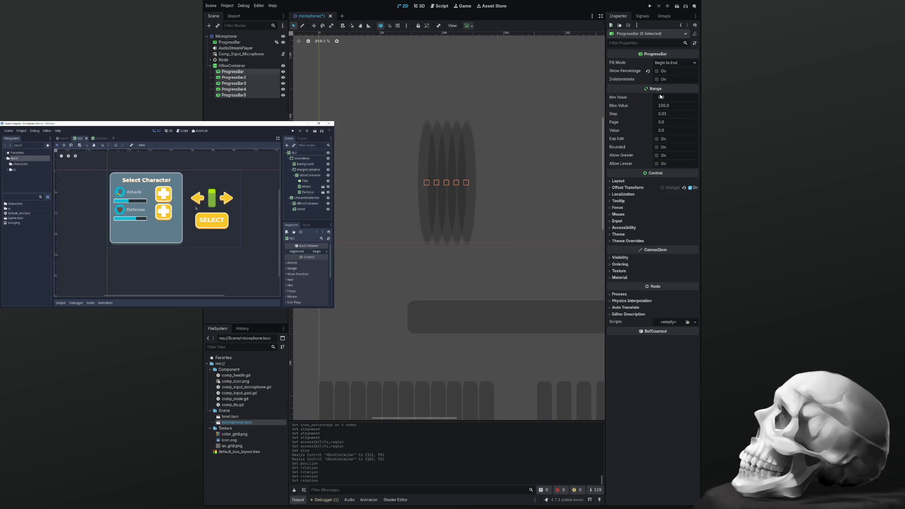
pyautogui.click(656, 71)
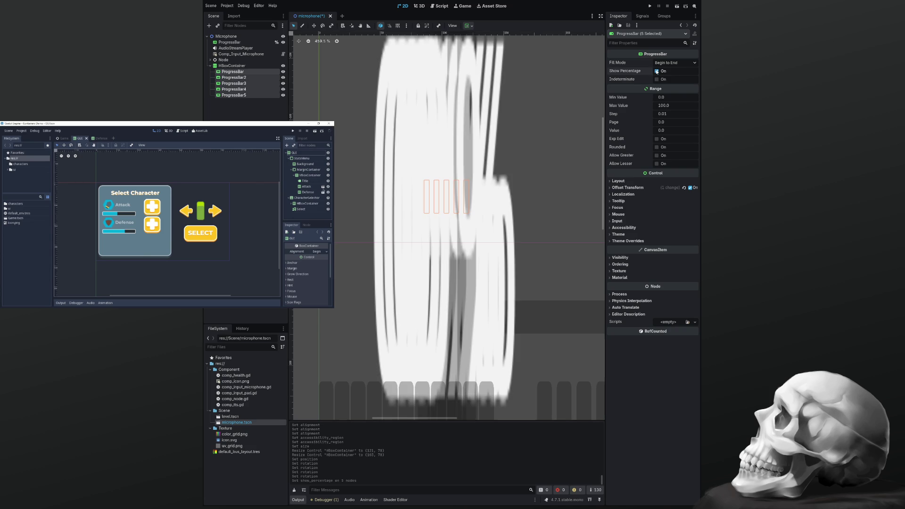
pyautogui.click(626, 187)
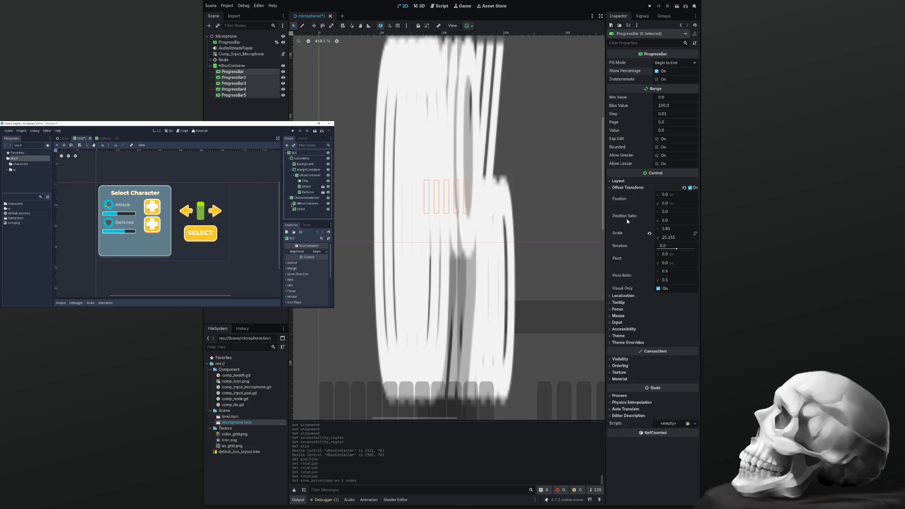
pyautogui.click(650, 233)
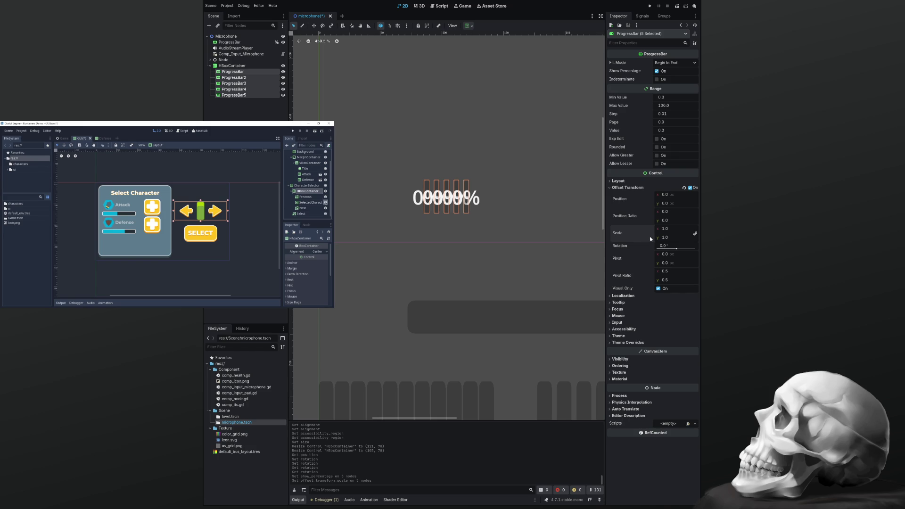
pyautogui.click(611, 343)
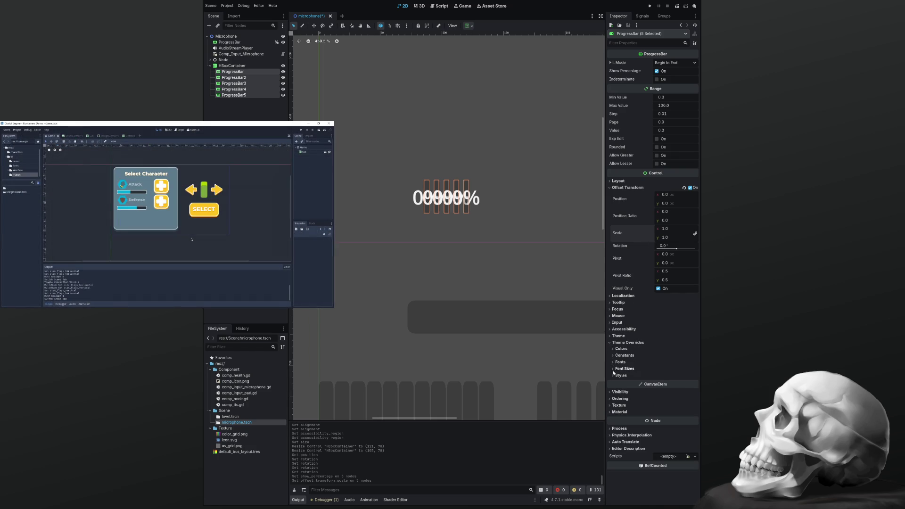
pyautogui.click(613, 362)
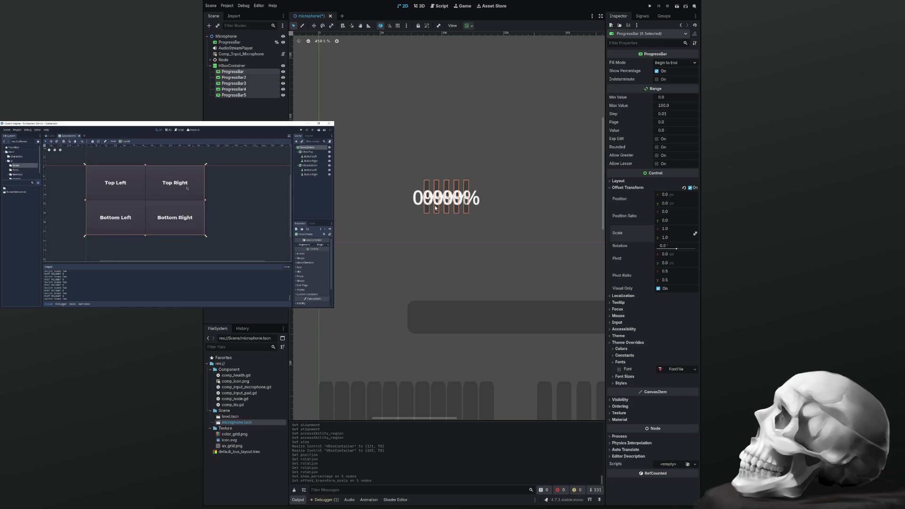
pyautogui.click(438, 225)
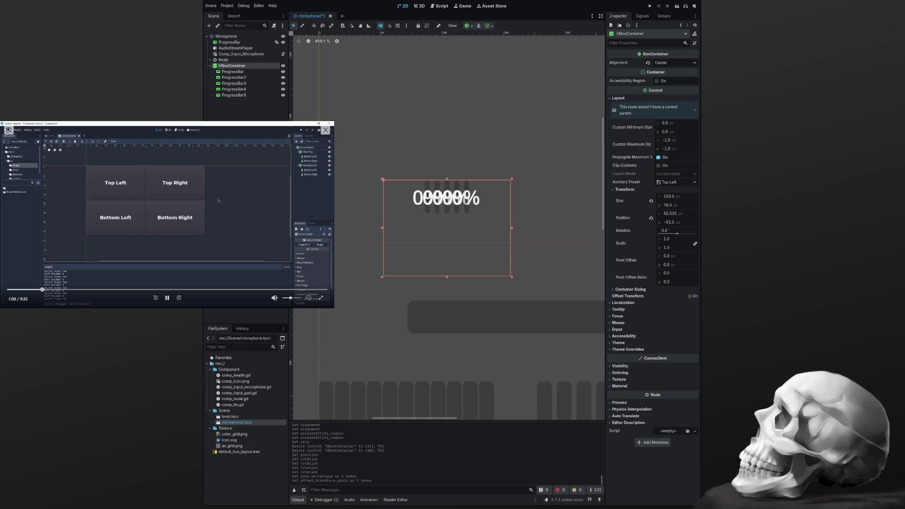
# Delete the HBoxContainer with its bars and add an HSlider under Microphone
pyautogui.press('Delete')
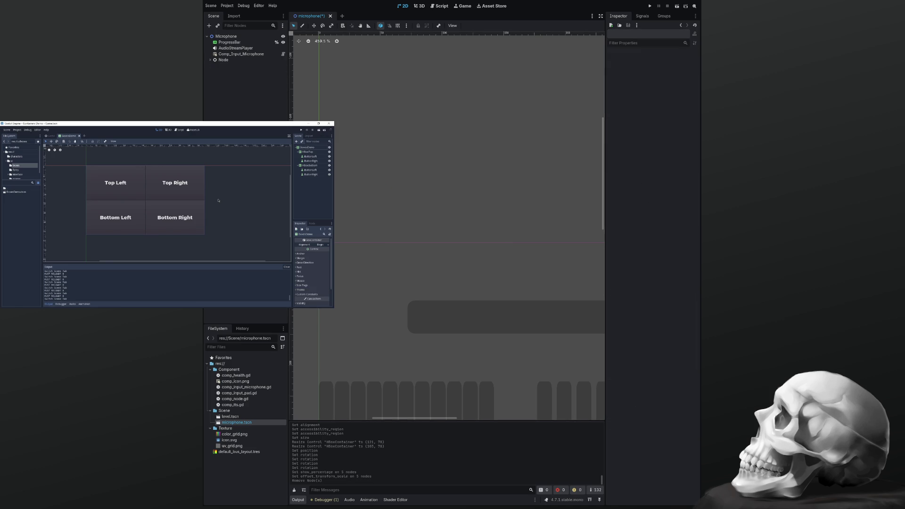
pyautogui.scroll(-5, 340, 193)
pyautogui.click(223, 38)
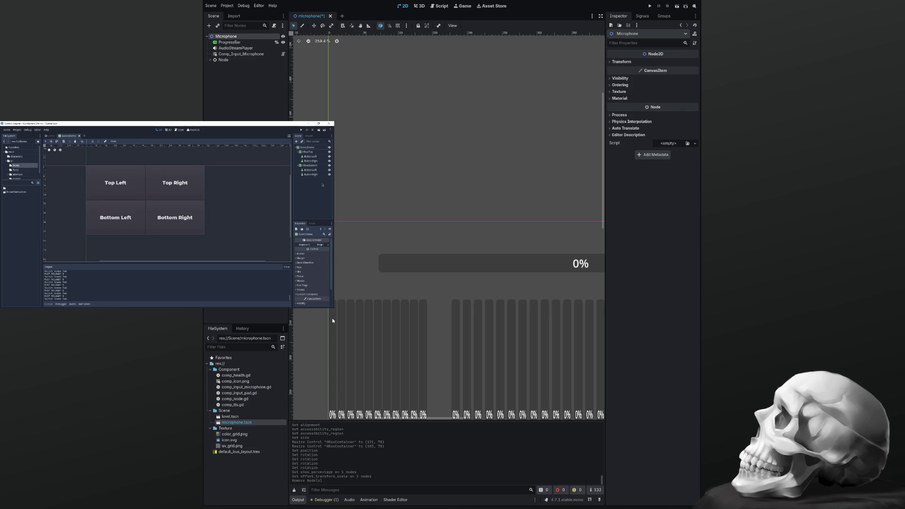
pyautogui.press('Return')
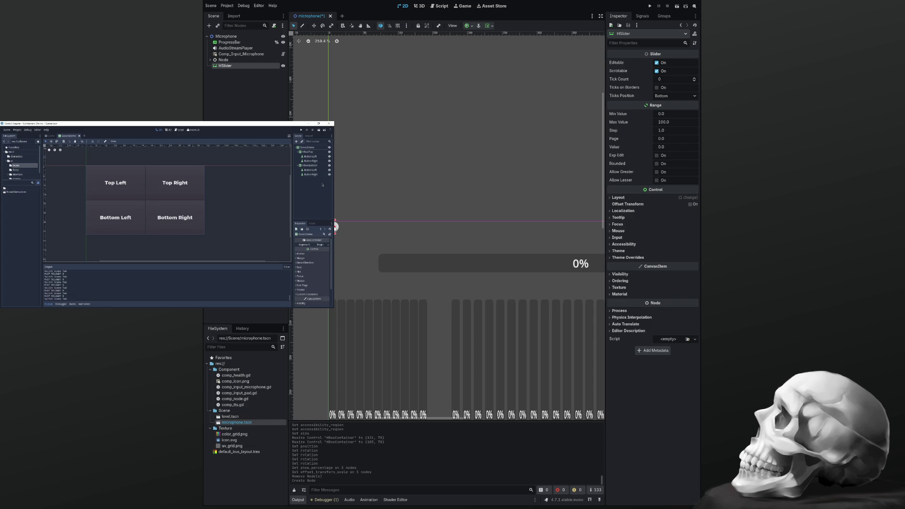
# Widen the HSlider to about 334 px and place it at position (1, 0)
pyautogui.moveTo(335, 228); pyautogui.dragTo(563, 233)
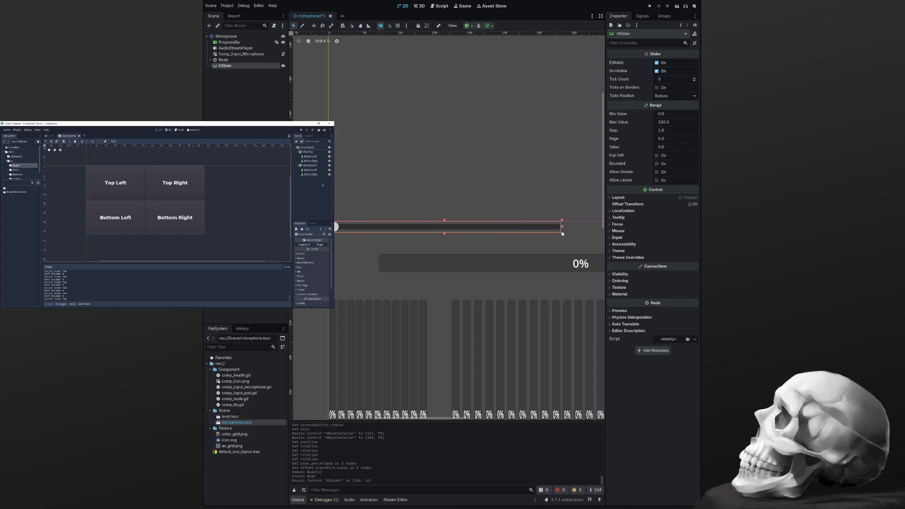
pyautogui.moveTo(335, 227)
pyautogui.mouseDown()
pyautogui.moveTo(354, 226)
pyautogui.moveTo(335, 226)
pyautogui.mouseUp()
pyautogui.moveTo(335, 227); pyautogui.dragTo(335, 227)
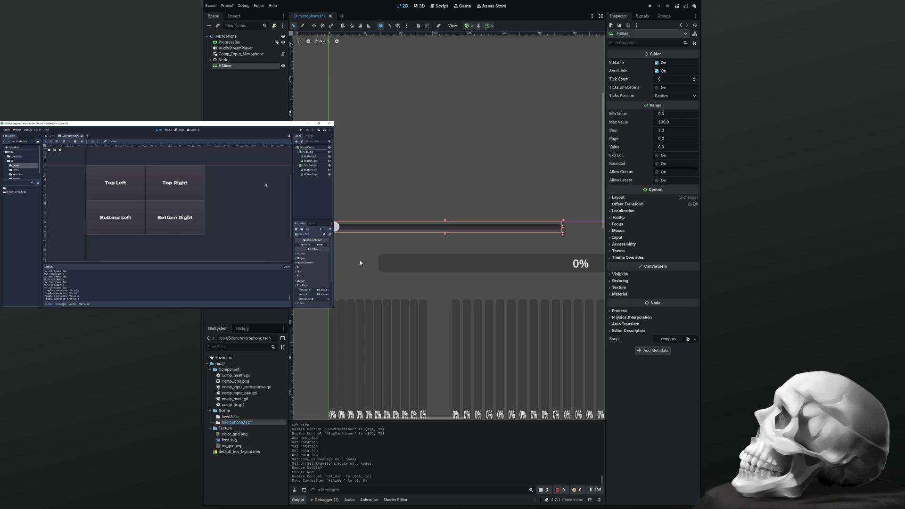
pyautogui.scroll(-11, 360, 263)
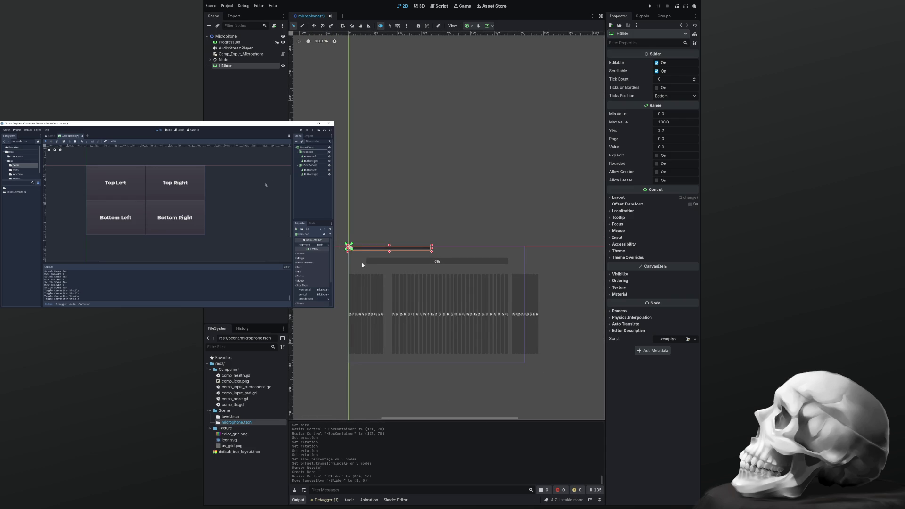
pyautogui.click(354, 264)
# Save the microphone scene and run the project with F5 to test it
pyautogui.hotkey('ctrl', 's')
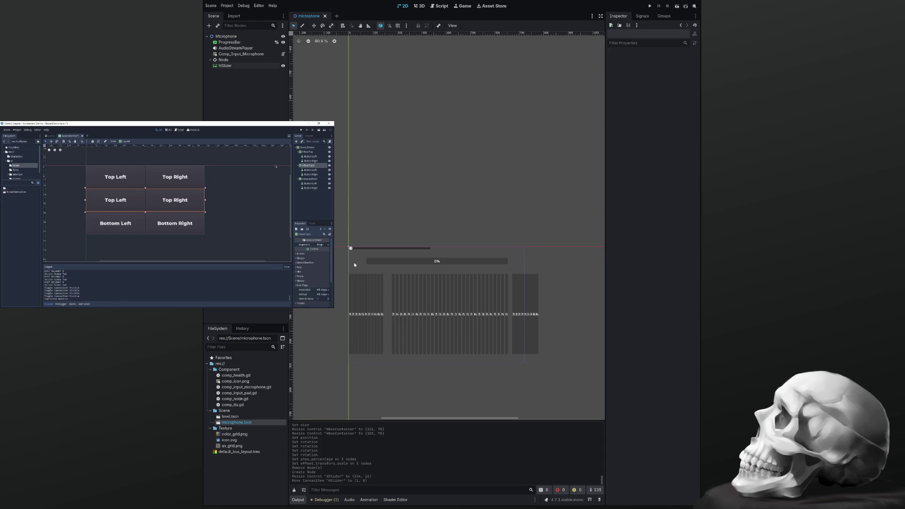
pyautogui.press('F5')
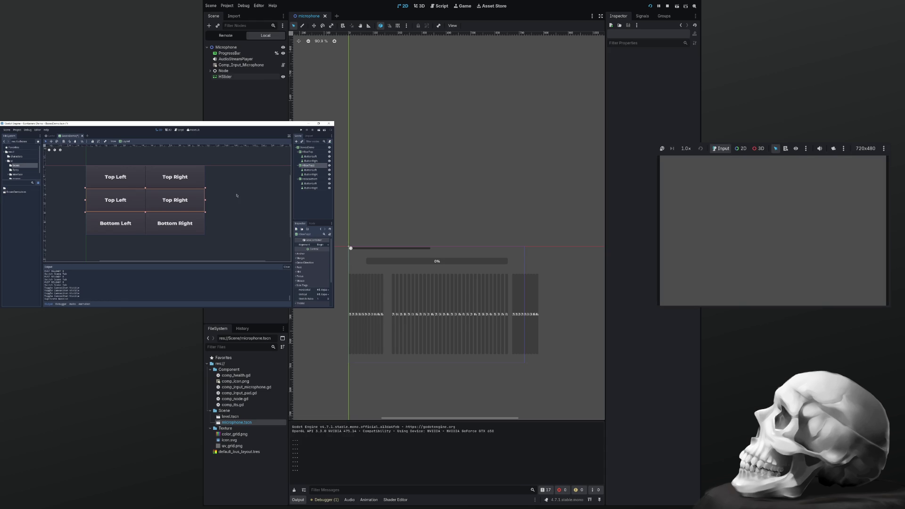
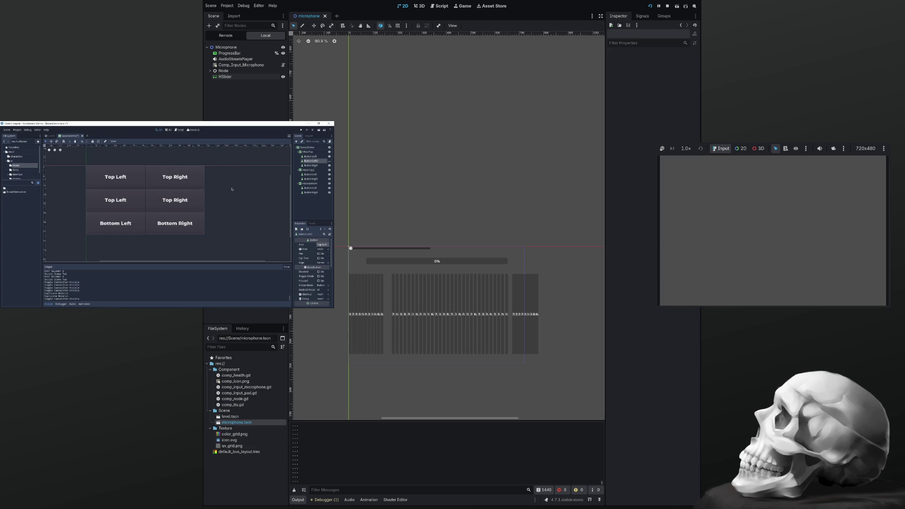
# Stop the running game and delete the HSlider node from the Microphone scene
pyautogui.press('F8')
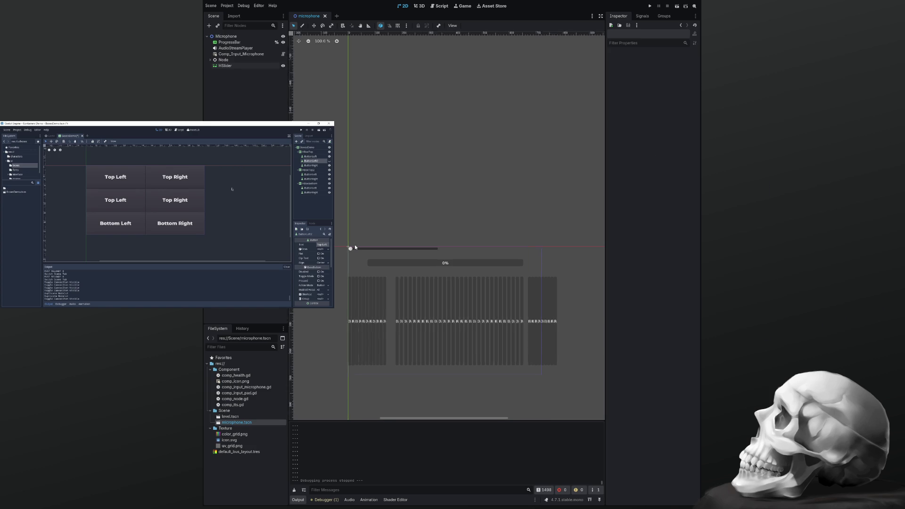
pyautogui.scroll(4, 355, 244)
pyautogui.click(364, 249)
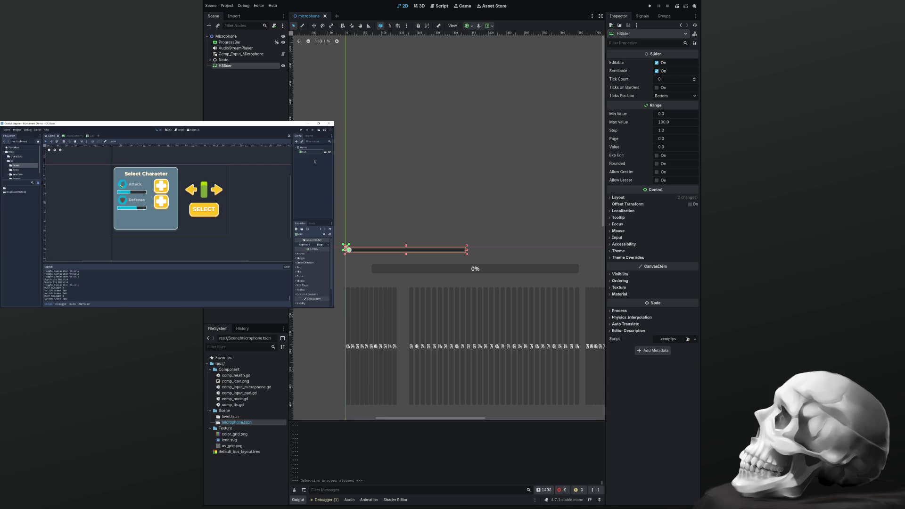
pyautogui.press('Delete')
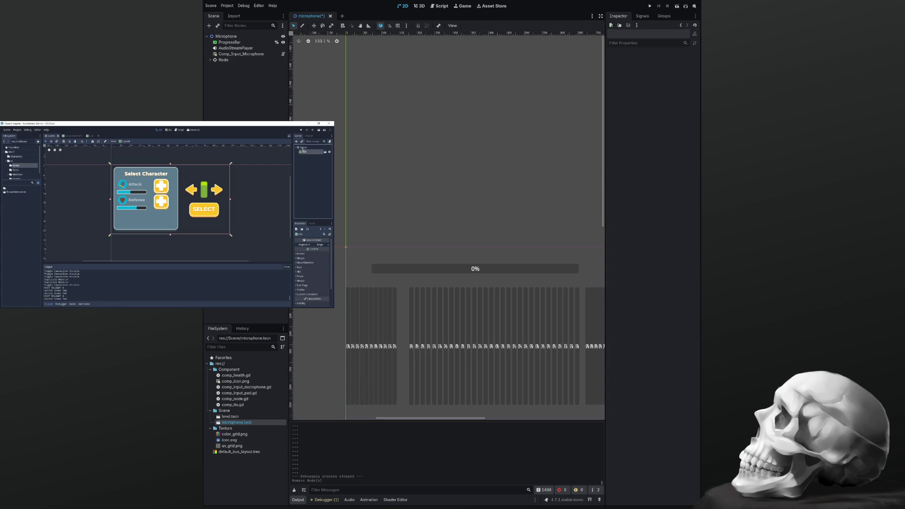
# Slide ProgressBar_11 through ProgressBar_15 left, packing them beside the earlier bars
pyautogui.scroll(-3, 389, 199)
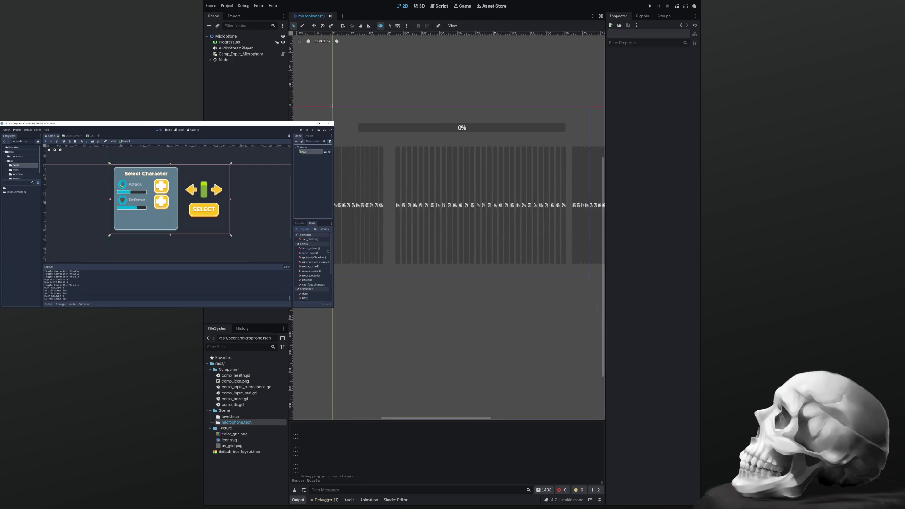
pyautogui.scroll(4, 403, 197)
pyautogui.scroll(12, 403, 197)
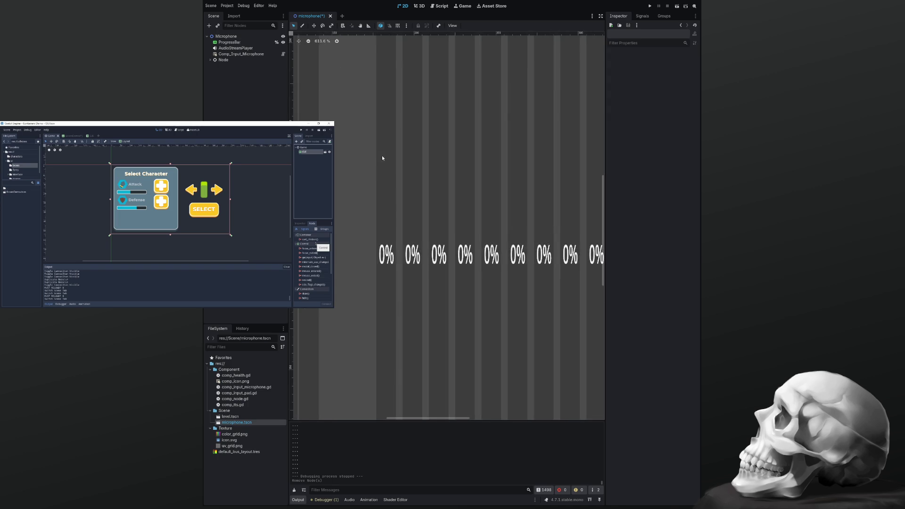
pyautogui.click(457, 270)
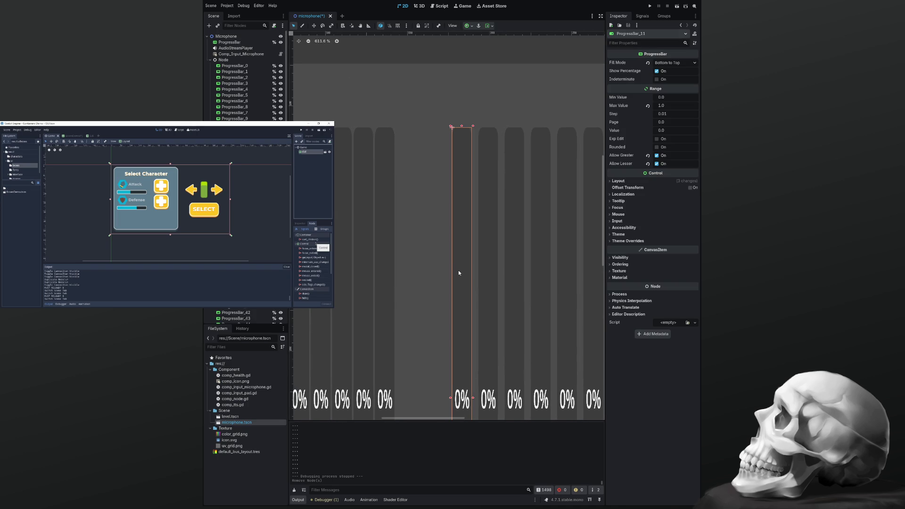
pyautogui.moveTo(459, 271); pyautogui.dragTo(403, 270)
pyautogui.click(480, 274)
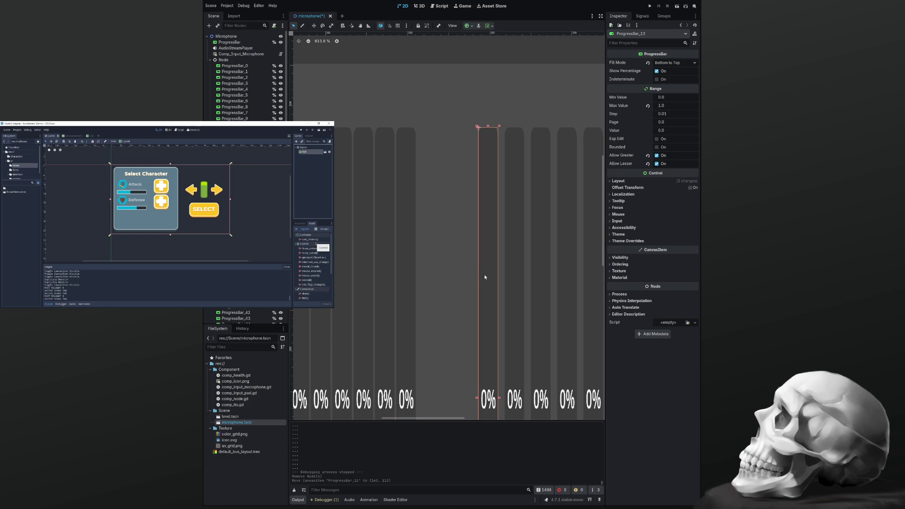
pyautogui.moveTo(488, 278); pyautogui.dragTo(427, 275)
pyautogui.moveTo(504, 276); pyautogui.dragTo(442, 275)
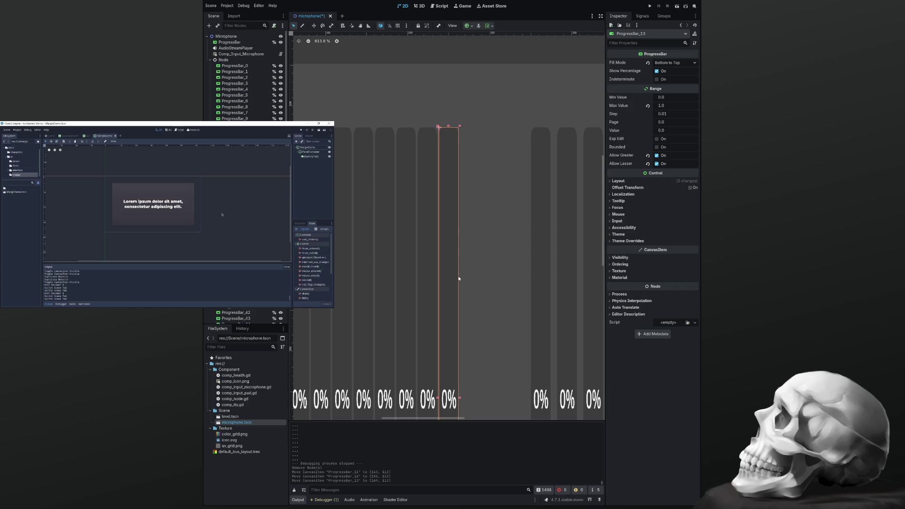
pyautogui.click(480, 278)
pyautogui.moveTo(542, 279); pyautogui.dragTo(471, 274)
pyautogui.click(542, 272)
pyautogui.moveTo(566, 269); pyautogui.dragTo(491, 269)
pyautogui.click(540, 270)
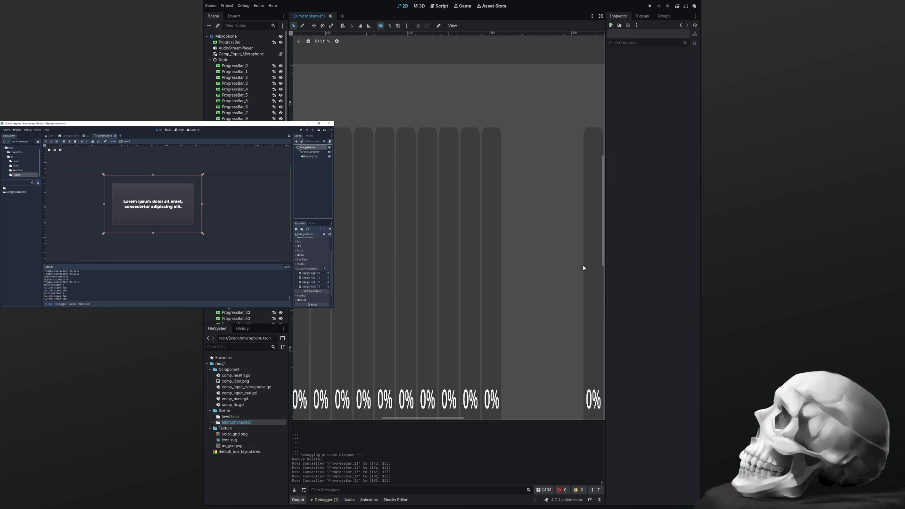
# Slide ProgressBar_16 through ProgressBar_21 left into the packed spectrum row
pyautogui.moveTo(589, 269); pyautogui.dragTo(406, 261)
pyautogui.click(440, 276)
pyautogui.moveTo(478, 285); pyautogui.dragTo(394, 287)
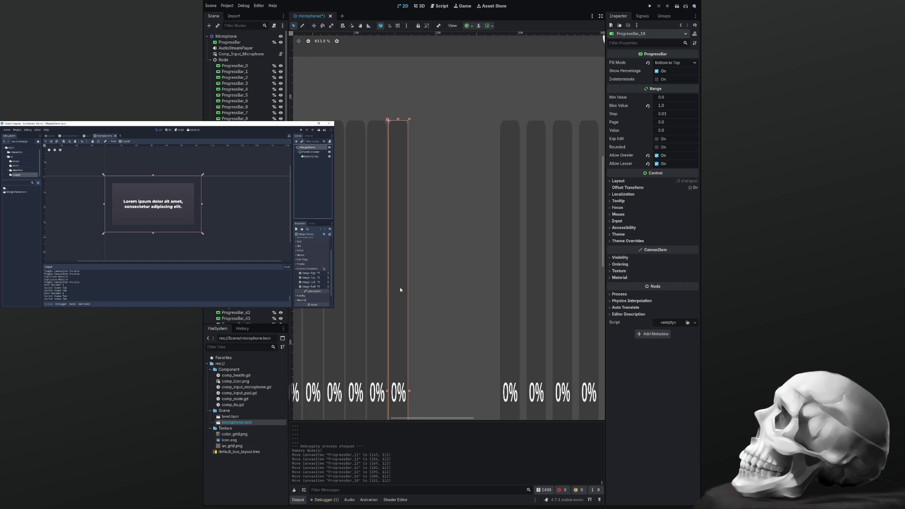
pyautogui.click(460, 289)
pyautogui.moveTo(503, 287); pyautogui.dragTo(420, 288)
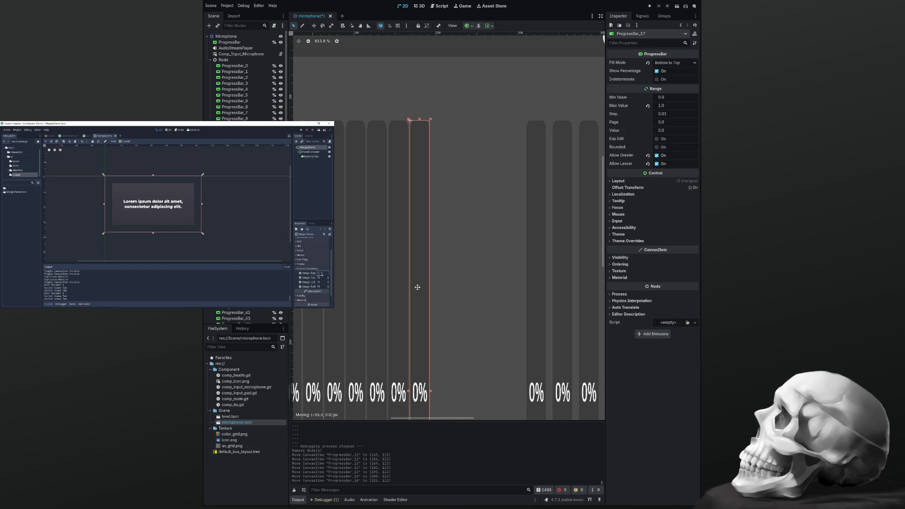
pyautogui.click(507, 288)
pyautogui.moveTo(529, 288); pyautogui.dragTo(435, 287)
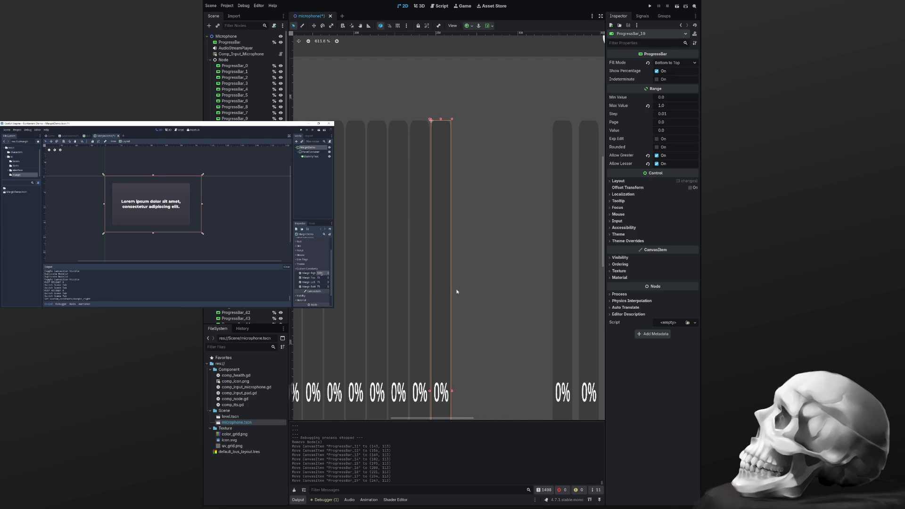
pyautogui.click(482, 293)
pyautogui.moveTo(557, 286); pyautogui.dragTo(456, 287)
pyautogui.click(507, 295)
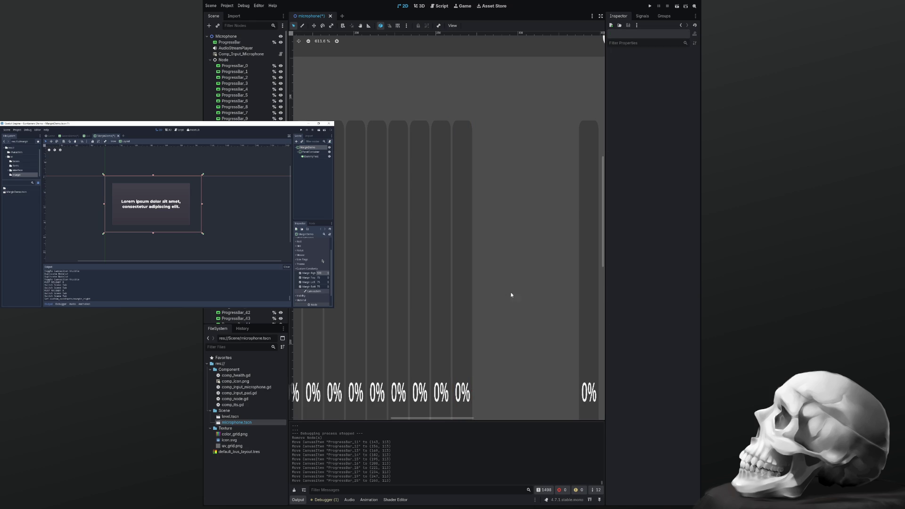
pyautogui.moveTo(584, 288); pyautogui.dragTo(479, 288)
# Slide ProgressBar_22 through ProgressBar_26 left against the packed row
pyautogui.click(522, 281)
pyautogui.scroll(-5, 521, 281)
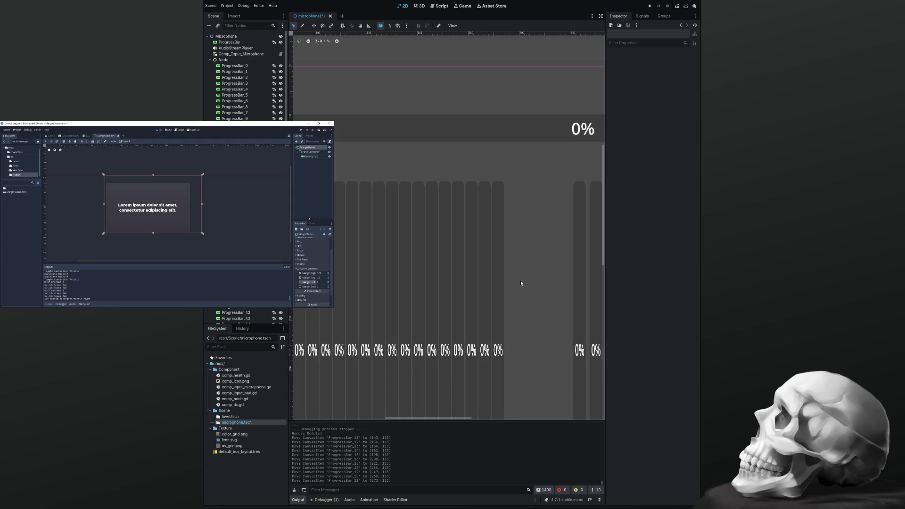
pyautogui.scroll(3, 520, 280)
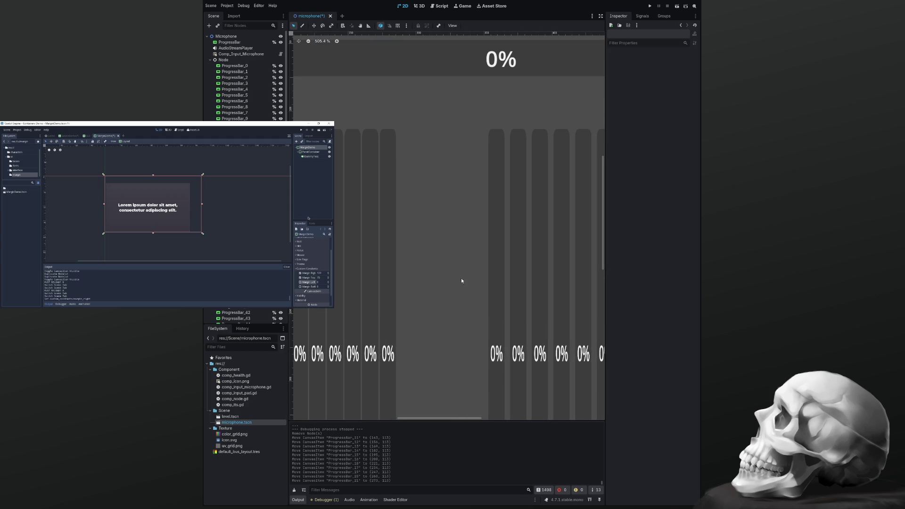
pyautogui.moveTo(493, 292); pyautogui.dragTo(402, 299)
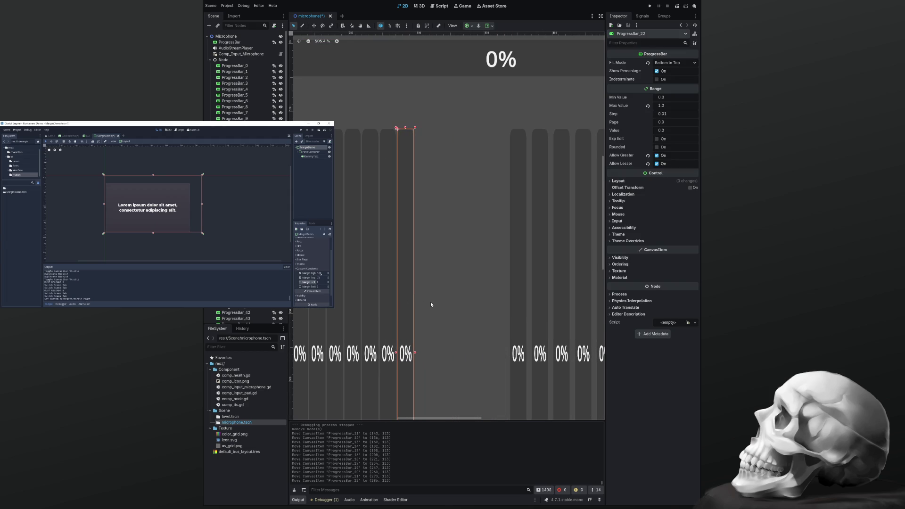
pyautogui.click(474, 304)
pyautogui.moveTo(514, 298); pyautogui.dragTo(418, 299)
pyautogui.click(468, 286)
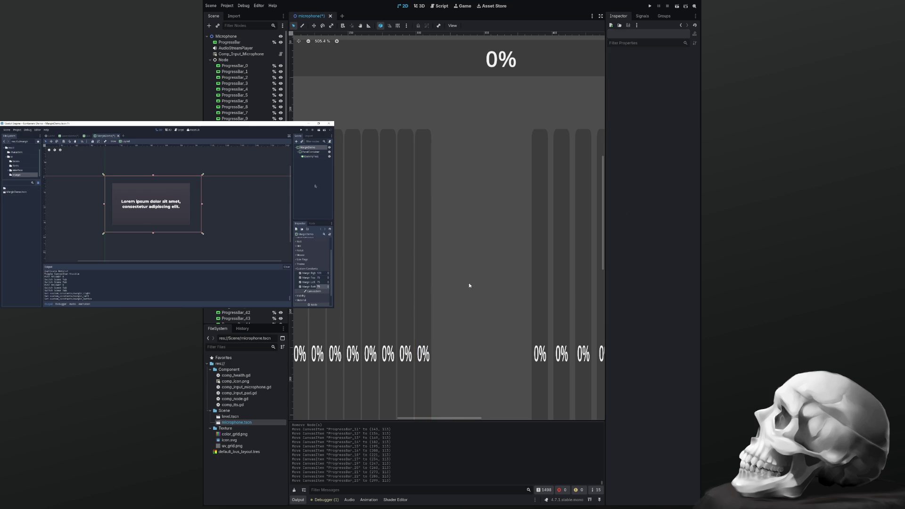
pyautogui.moveTo(539, 289); pyautogui.dragTo(441, 287)
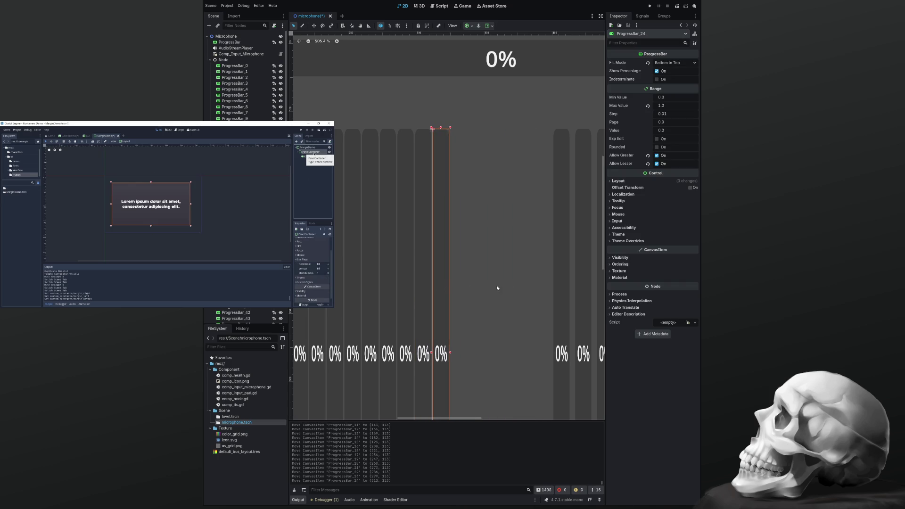
pyautogui.click(516, 288)
pyautogui.moveTo(557, 286); pyautogui.dragTo(459, 282)
pyautogui.click(483, 284)
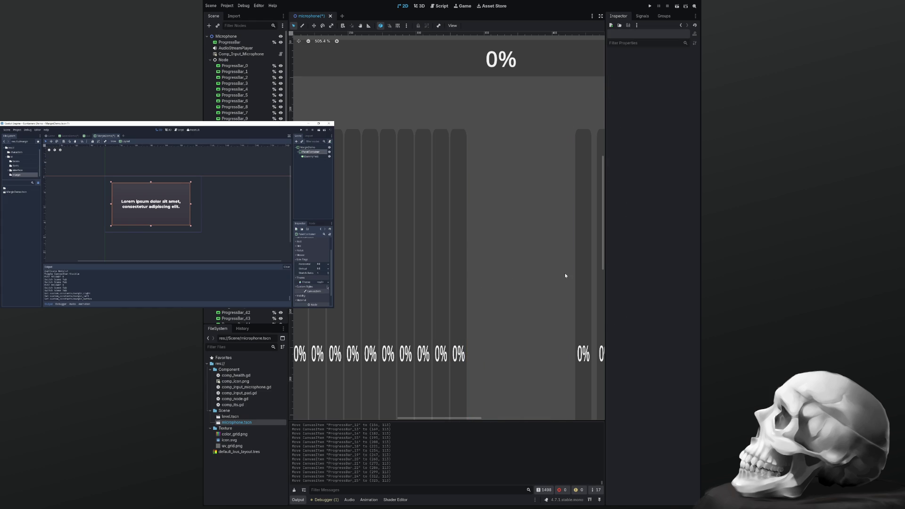
pyautogui.moveTo(578, 274); pyautogui.dragTo(477, 274)
pyautogui.click(505, 274)
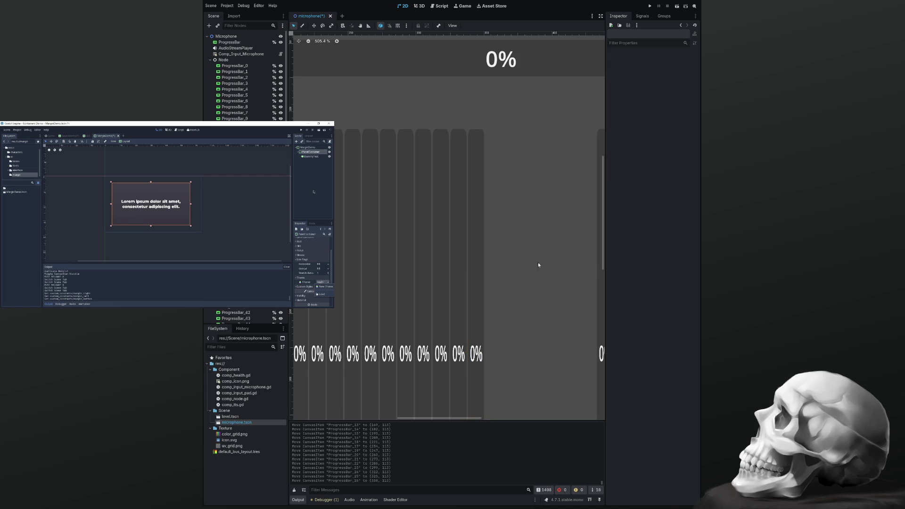
# Slide ProgressBar_27 through ProgressBar_30 left to close the remaining gaps
pyautogui.moveTo(538, 265); pyautogui.dragTo(419, 258)
pyautogui.moveTo(488, 281); pyautogui.dragTo(377, 275)
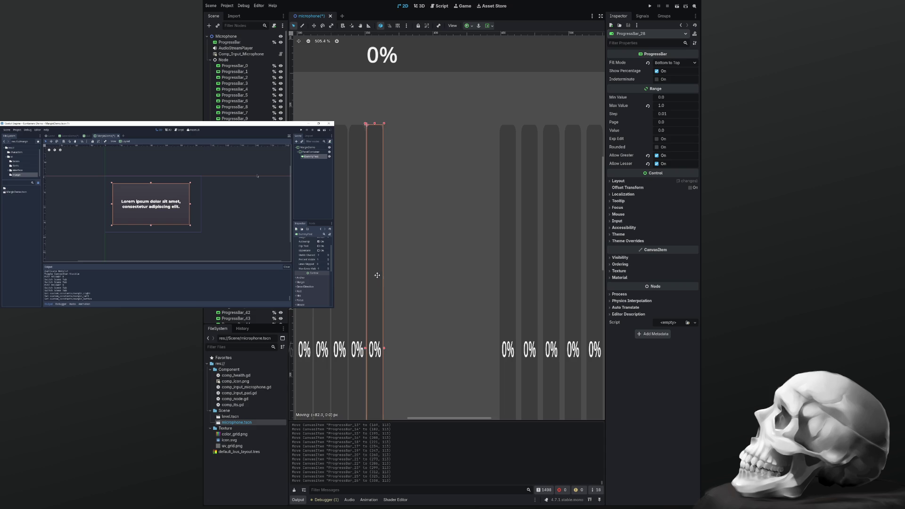
pyautogui.click(447, 275)
pyautogui.moveTo(513, 282); pyautogui.dragTo(396, 285)
pyautogui.click(428, 289)
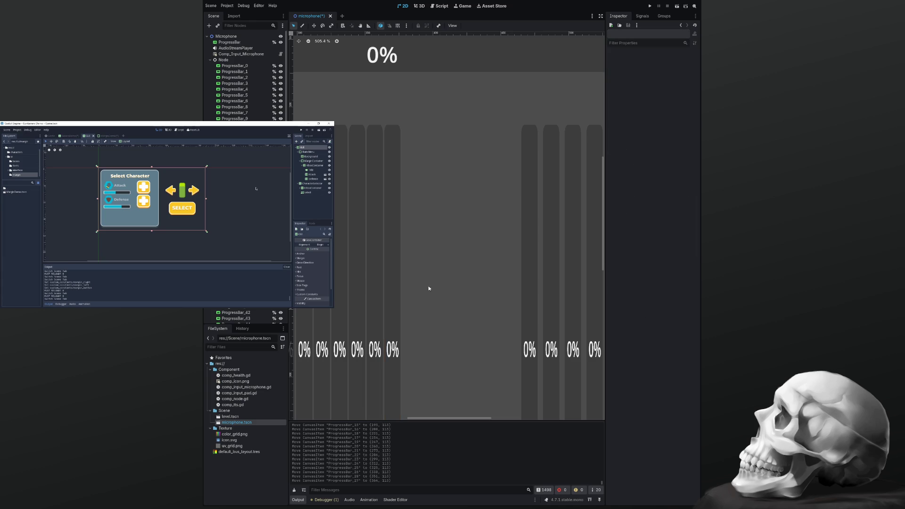
pyautogui.moveTo(529, 281); pyautogui.dragTo(410, 285)
pyautogui.click(441, 284)
pyautogui.moveTo(552, 279)
pyautogui.mouseDown()
pyautogui.moveTo(550, 272)
pyautogui.moveTo(428, 280)
pyautogui.mouseUp()
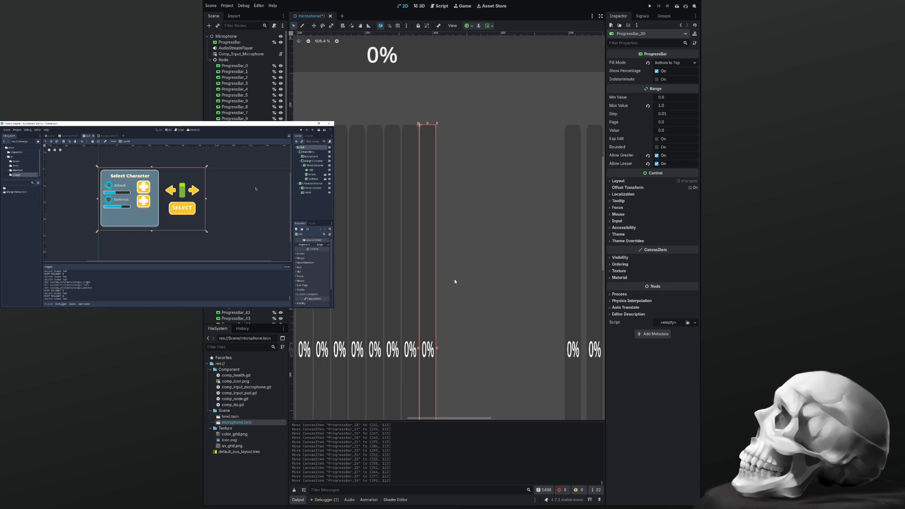
pyautogui.click(448, 283)
pyautogui.moveTo(515, 263); pyautogui.dragTo(439, 189)
pyautogui.scroll(-4, 438, 188)
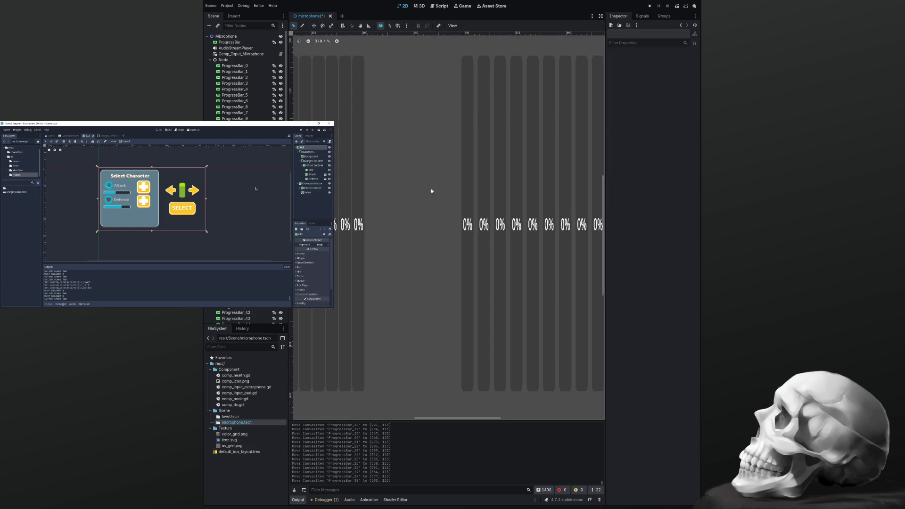
# Slide ProgressBar_31 through ProgressBar_35 left against the packed row
pyautogui.scroll(3, 427, 243)
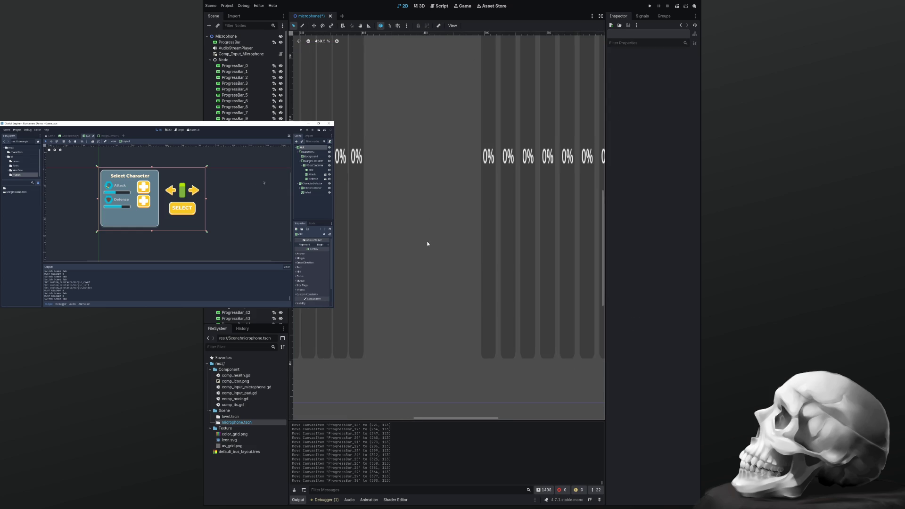
pyautogui.moveTo(486, 263); pyautogui.dragTo(370, 265)
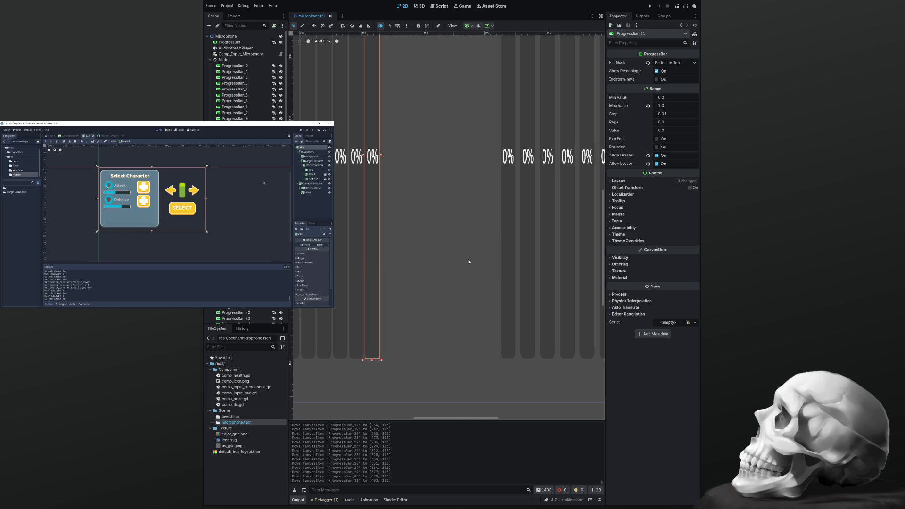
pyautogui.moveTo(505, 261); pyautogui.dragTo(389, 260)
pyautogui.click(475, 261)
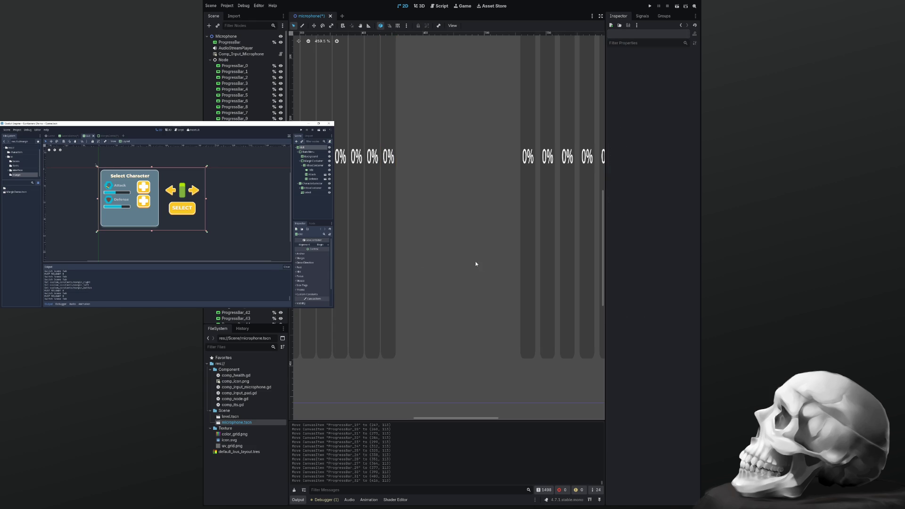
pyautogui.click(527, 267)
pyautogui.moveTo(528, 267); pyautogui.dragTo(405, 271)
pyautogui.click(517, 263)
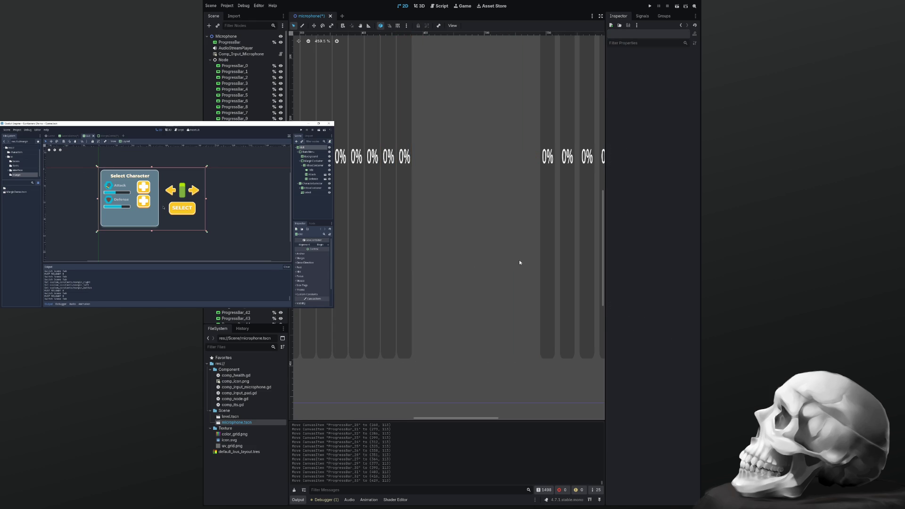
pyautogui.moveTo(541, 262); pyautogui.dragTo(421, 271)
pyautogui.click(472, 264)
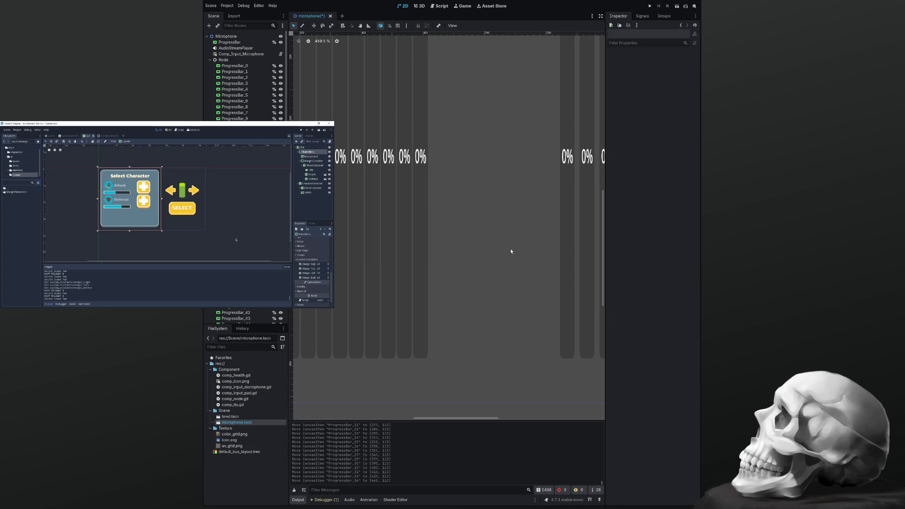
pyautogui.moveTo(563, 267); pyautogui.dragTo(435, 274)
pyautogui.click(499, 273)
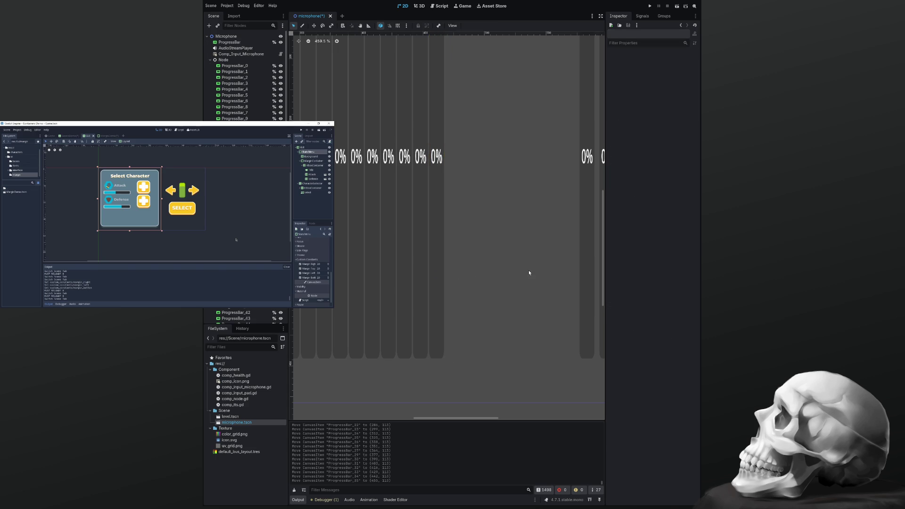
# Slide ProgressBar_36 through ProgressBar_40 left so each butts against the previous bar
pyautogui.moveTo(586, 271); pyautogui.dragTo(453, 279)
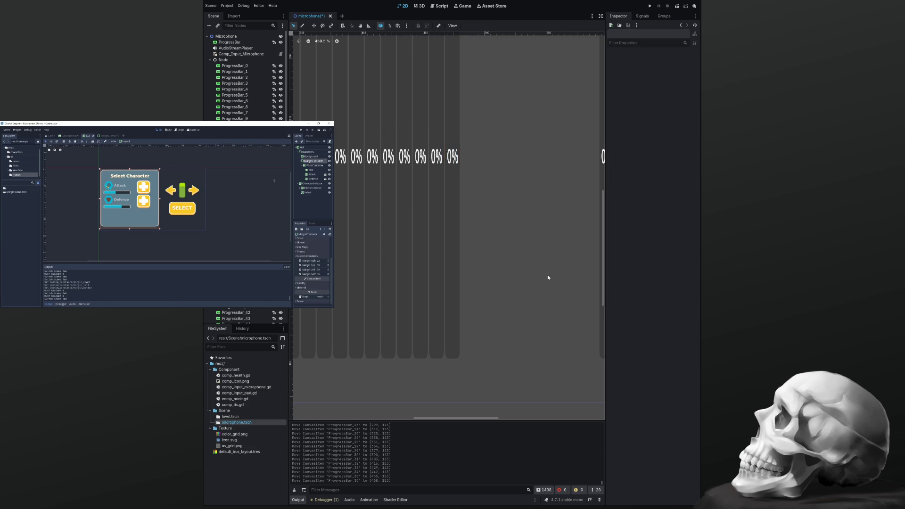
pyautogui.moveTo(548, 278); pyautogui.dragTo(466, 275)
pyautogui.moveTo(524, 281); pyautogui.dragTo(384, 285)
pyautogui.moveTo(538, 291)
pyautogui.mouseDown()
pyautogui.moveTo(544, 286)
pyautogui.moveTo(404, 291)
pyautogui.mouseUp()
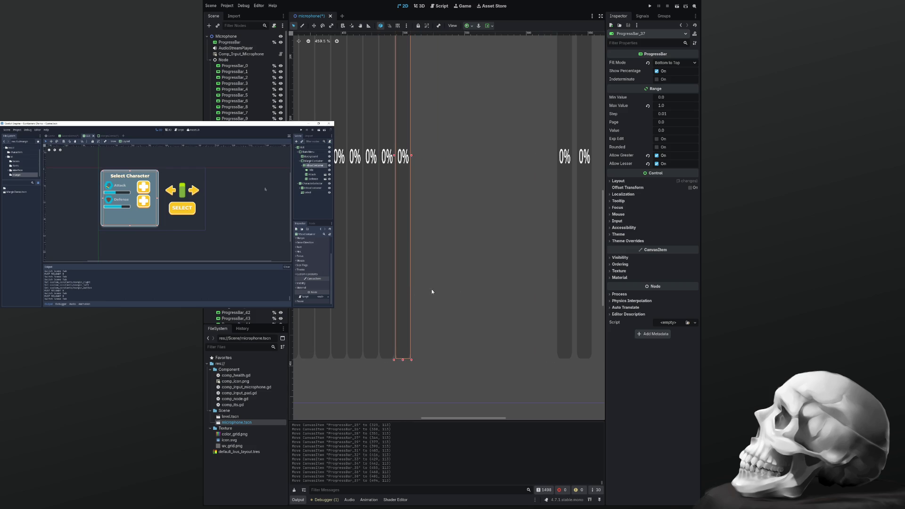
pyautogui.click(503, 273)
pyautogui.moveTo(563, 276)
pyautogui.mouseDown()
pyautogui.moveTo(563, 267)
pyautogui.moveTo(546, 265)
pyautogui.moveTo(419, 271)
pyautogui.mouseUp()
pyautogui.click(438, 271)
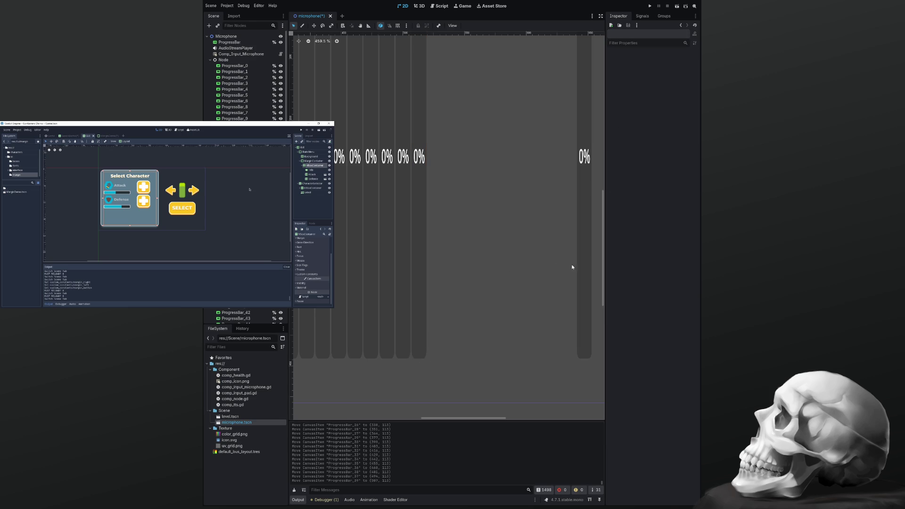
pyautogui.moveTo(582, 267); pyautogui.dragTo(434, 267)
pyautogui.click(455, 266)
# Slide ProgressBar_41, ProgressBar_42 and ProgressBar_43 left into the packed row
pyautogui.scroll(-2, 494, 258)
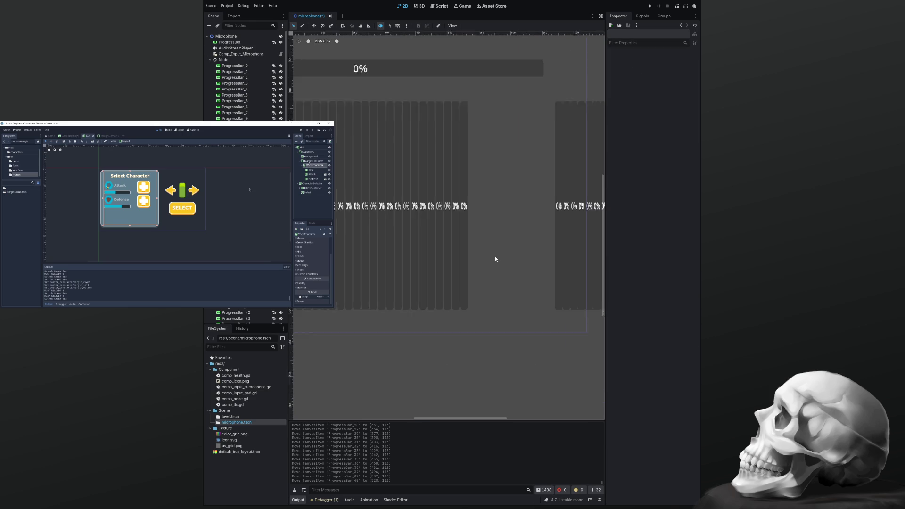
pyautogui.scroll(-3, 495, 259)
pyautogui.scroll(4, 502, 257)
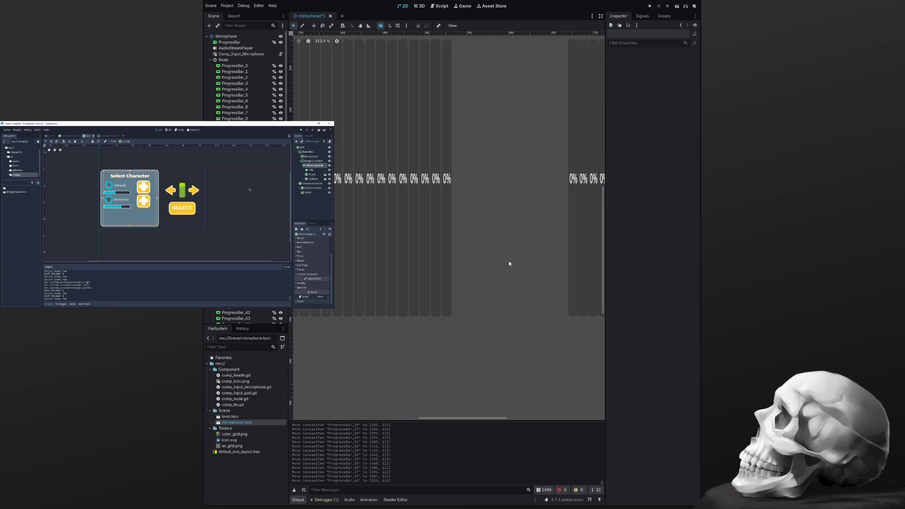
pyautogui.scroll(4, 509, 263)
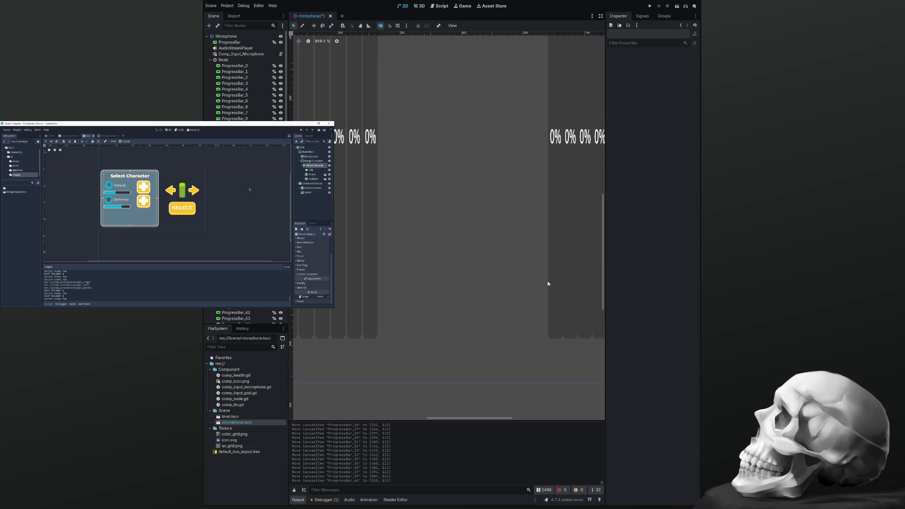
pyautogui.moveTo(551, 283); pyautogui.dragTo(385, 281)
pyautogui.click(528, 272)
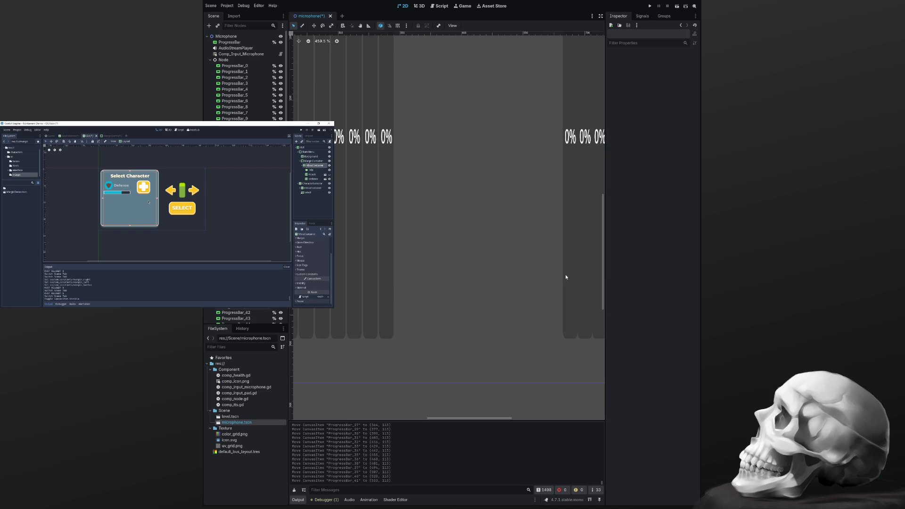
pyautogui.click(569, 278)
pyautogui.moveTo(569, 277); pyautogui.dragTo(400, 280)
pyautogui.click(457, 289)
pyautogui.click(582, 293)
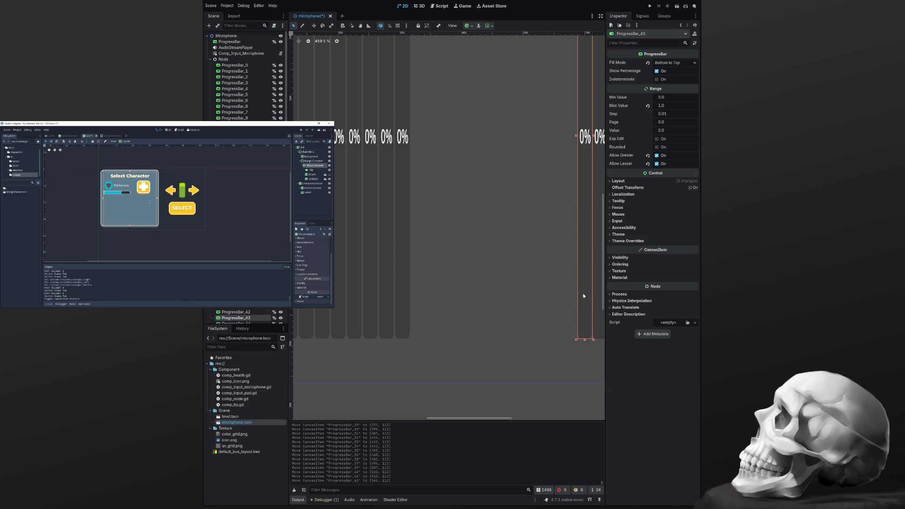
pyautogui.moveTo(583, 292)
pyautogui.mouseDown()
pyautogui.moveTo(407, 298)
pyautogui.moveTo(418, 300)
pyautogui.mouseUp()
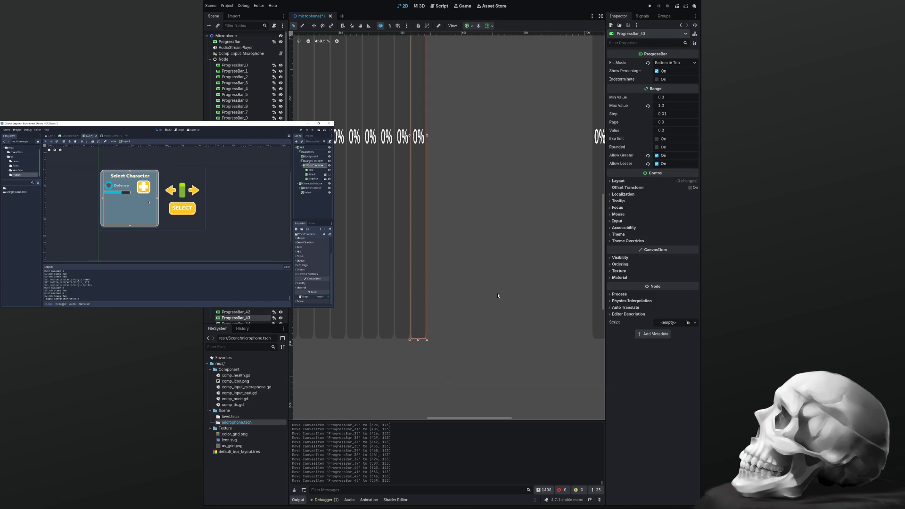
pyautogui.click(497, 292)
# Slide ProgressBar_44 through ProgressBar_49 left, completing the continuous 50-bar row
pyautogui.hscroll(3, 553, 282)
pyautogui.hscroll(2, 484, 288)
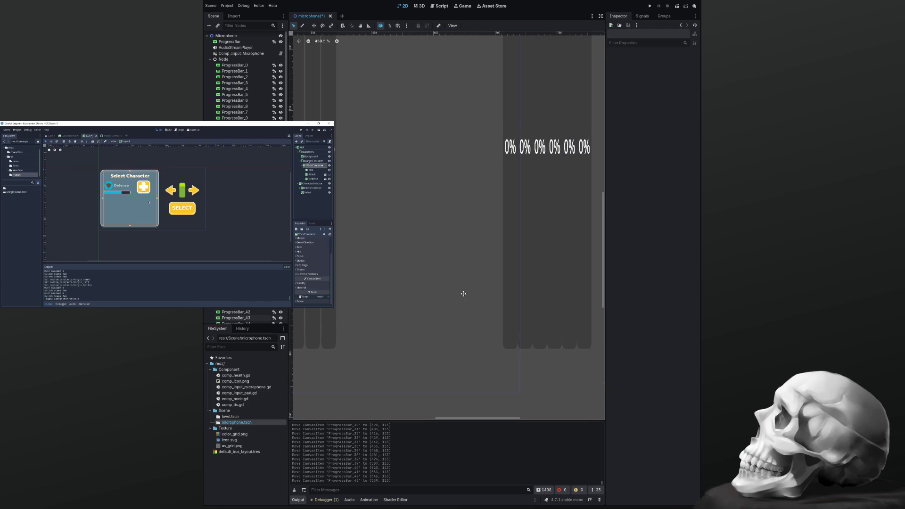
pyautogui.moveTo(506, 316); pyautogui.dragTo(340, 319)
pyautogui.click(492, 311)
pyautogui.moveTo(524, 308); pyautogui.dragTo(366, 326)
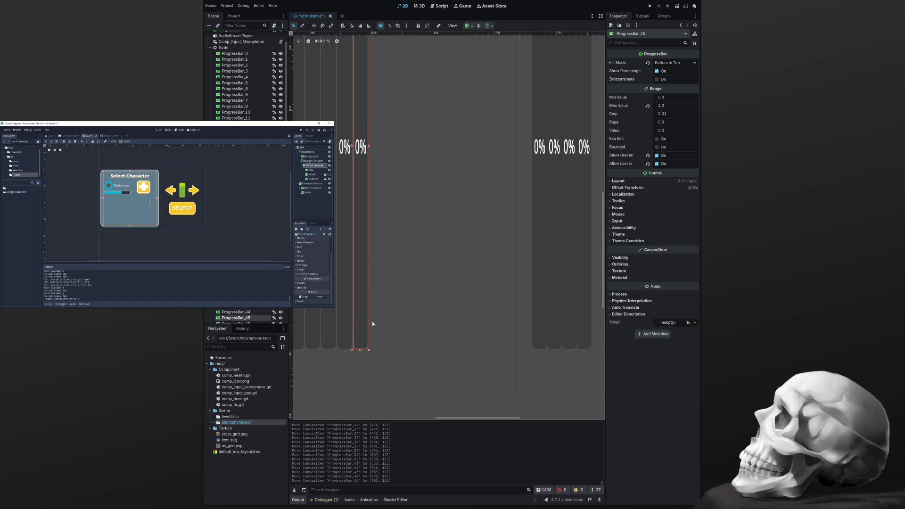
pyautogui.click(532, 291)
pyautogui.moveTo(536, 291); pyautogui.dragTo(375, 305)
pyautogui.click(471, 292)
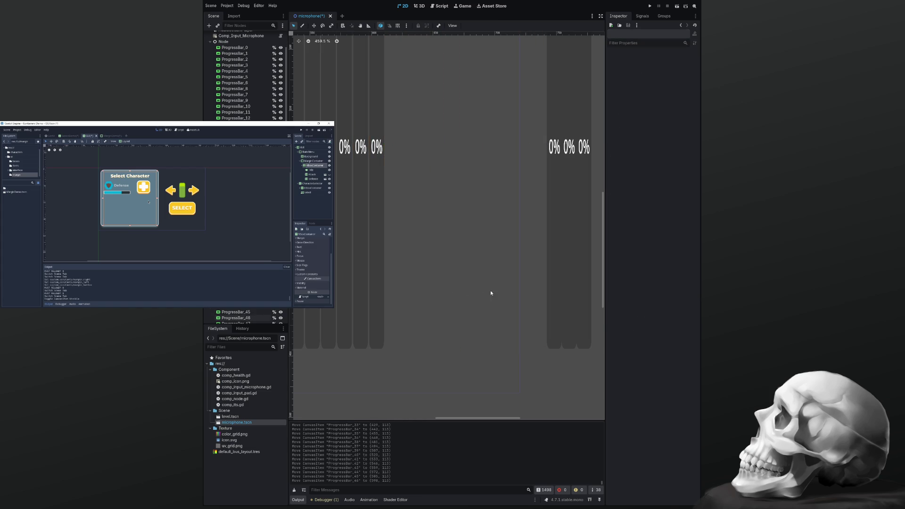
pyautogui.moveTo(551, 291); pyautogui.dragTo(392, 294)
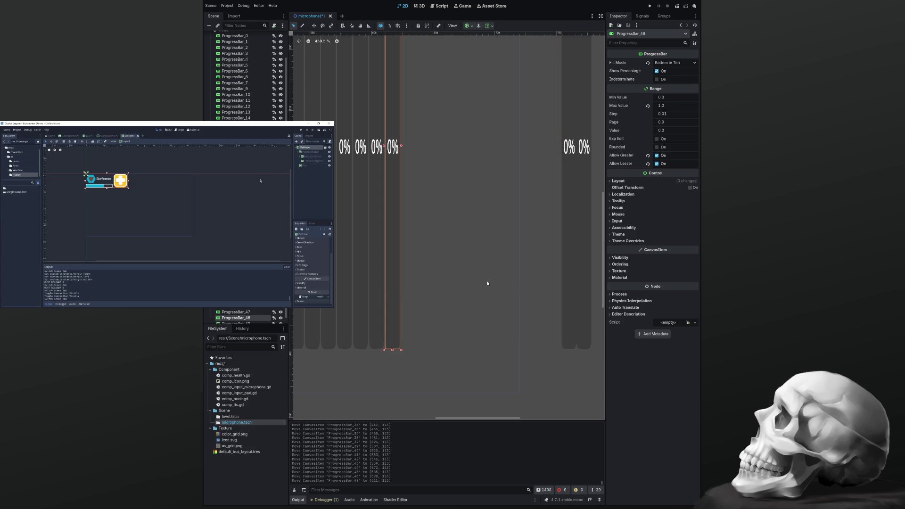
pyautogui.click(528, 278)
pyautogui.moveTo(564, 274); pyautogui.dragTo(405, 293)
pyautogui.moveTo(576, 265); pyautogui.dragTo(423, 279)
pyautogui.click(450, 283)
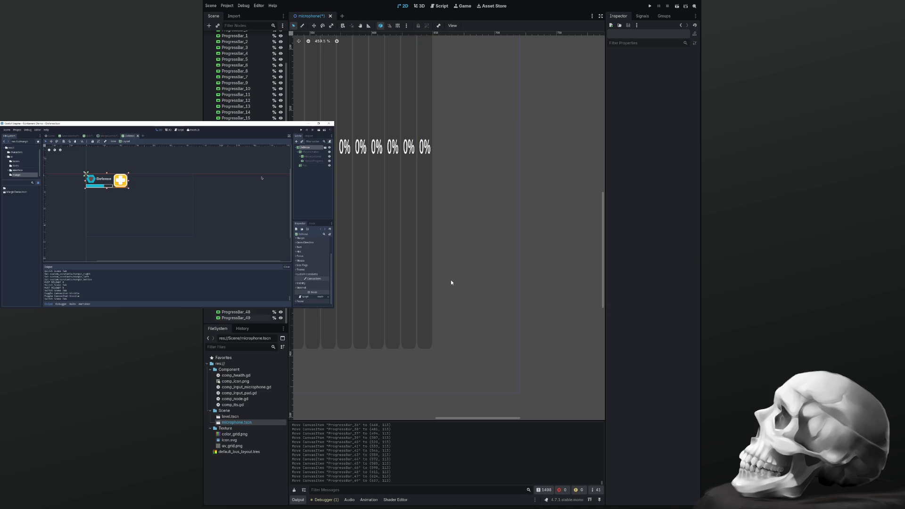
# Box-select all 50 ProgressBars and shift the whole row about 36 px right
pyautogui.scroll(-7, 454, 267)
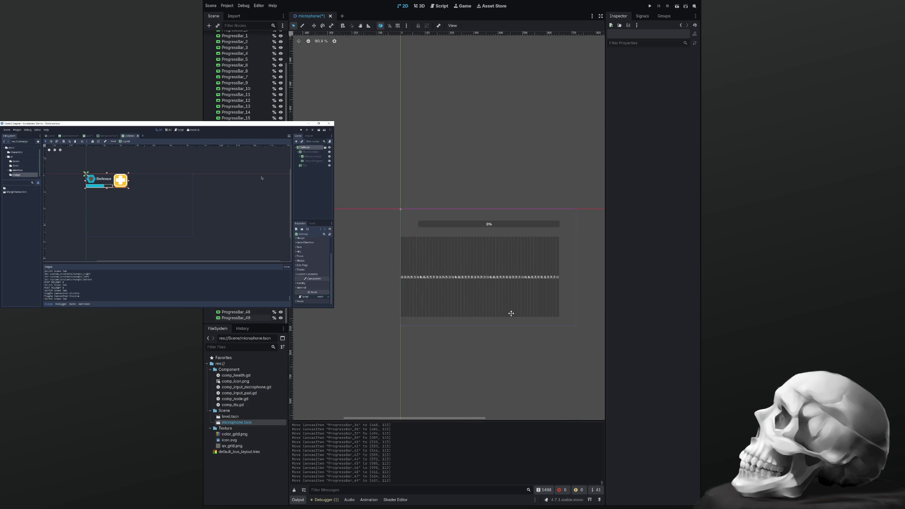
pyautogui.scroll(5, 552, 309)
pyautogui.moveTo(549, 305); pyautogui.dragTo(552, 303)
pyautogui.moveTo(569, 333); pyautogui.dragTo(298, 186)
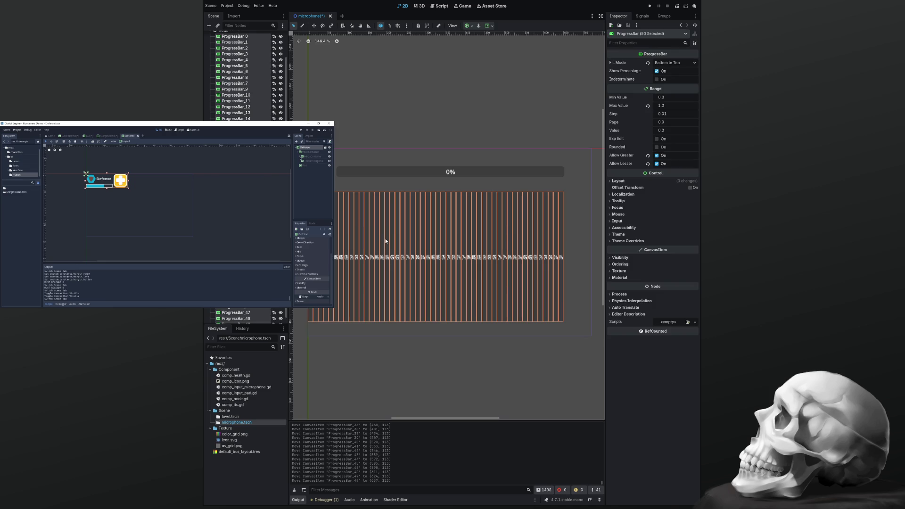
pyautogui.moveTo(386, 240); pyautogui.dragTo(396, 239)
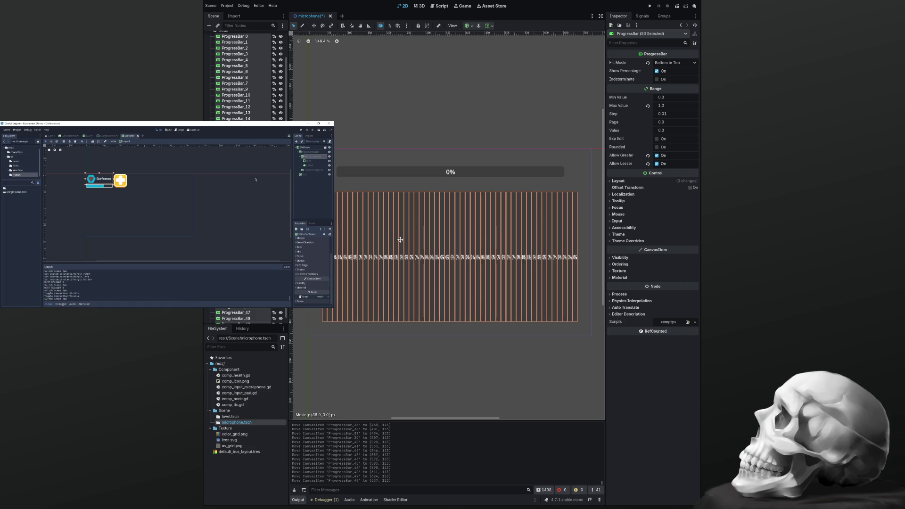
# Deselect the bars and save the microphone.tscn scene
pyautogui.click(380, 342)
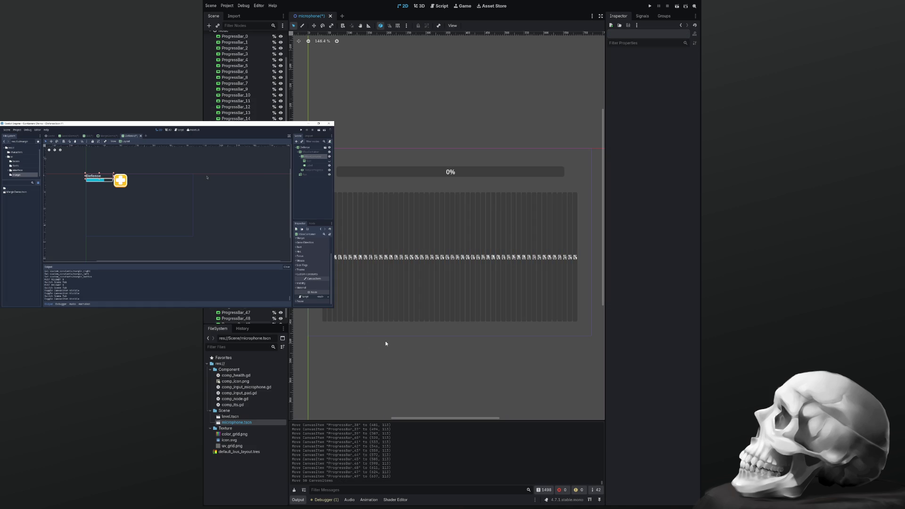
pyautogui.scroll(-3, 405, 349)
pyautogui.moveTo(409, 321); pyautogui.dragTo(404, 323)
pyautogui.hotkey('ctrl', 's')
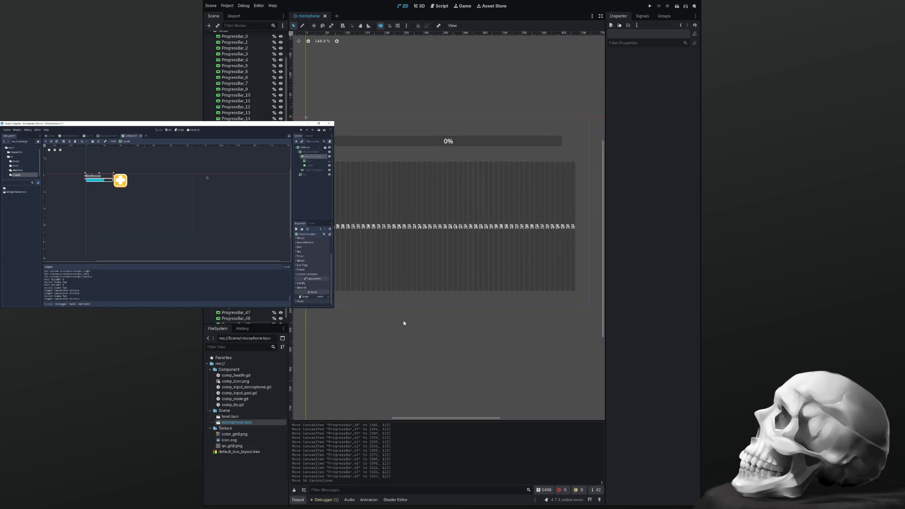
# Open comp_input_microphone.gd at its Microphone_Spectrum function
pyautogui.click(441, 6)
pyautogui.scroll(15, 440, 124)
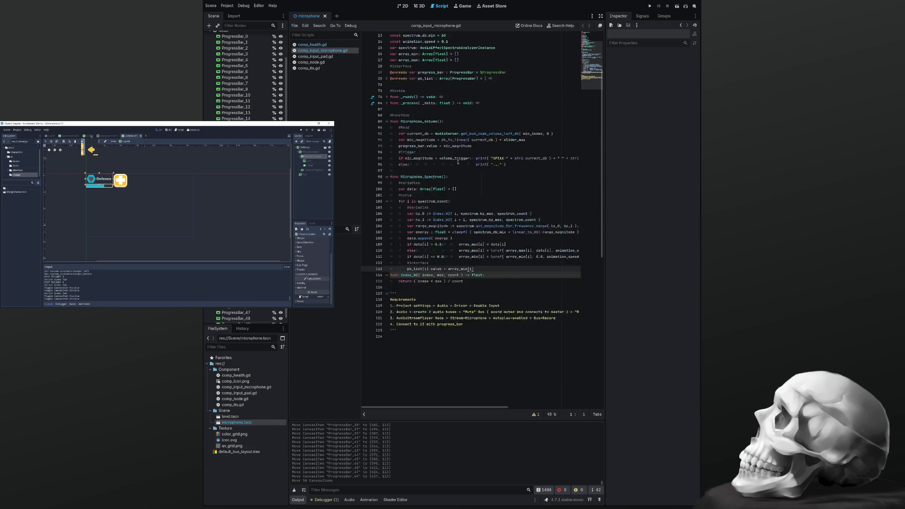
pyautogui.click(477, 265)
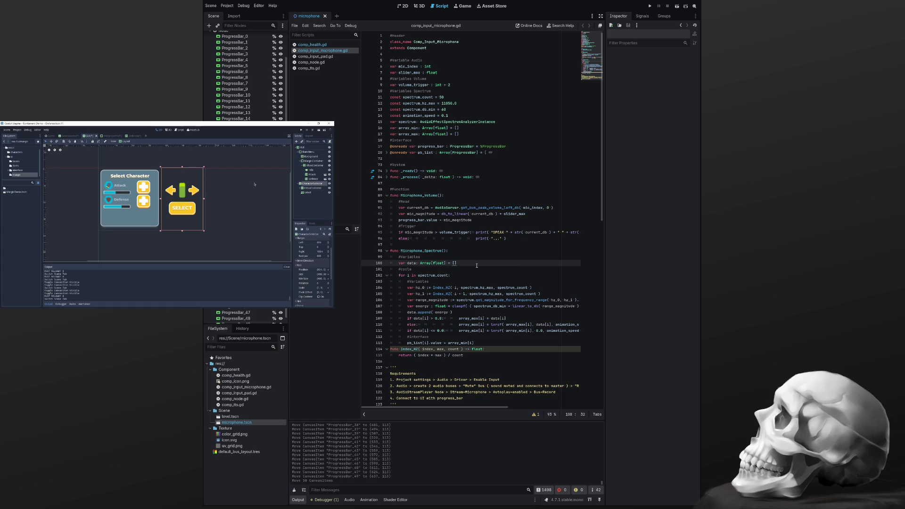
# Run the game to test the spectrum visualizer, then stop it
pyautogui.press('F5')
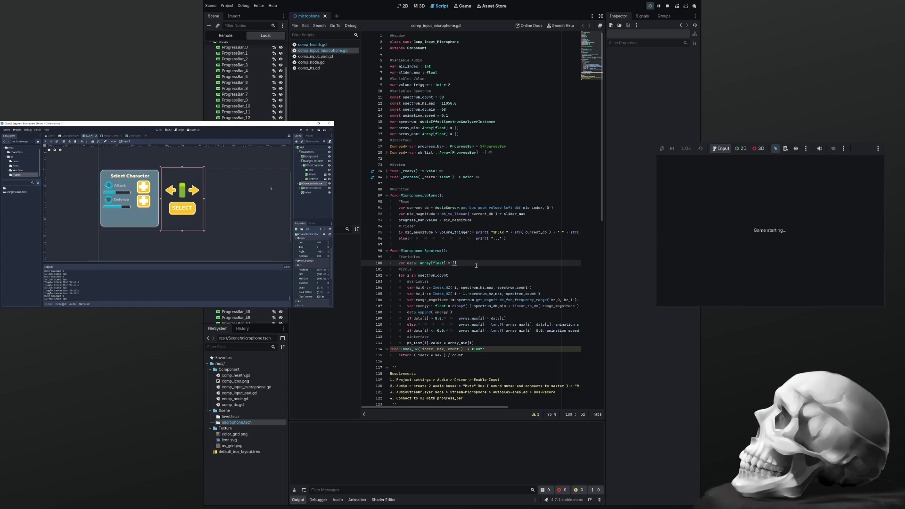
pyautogui.moveTo(241, 187)
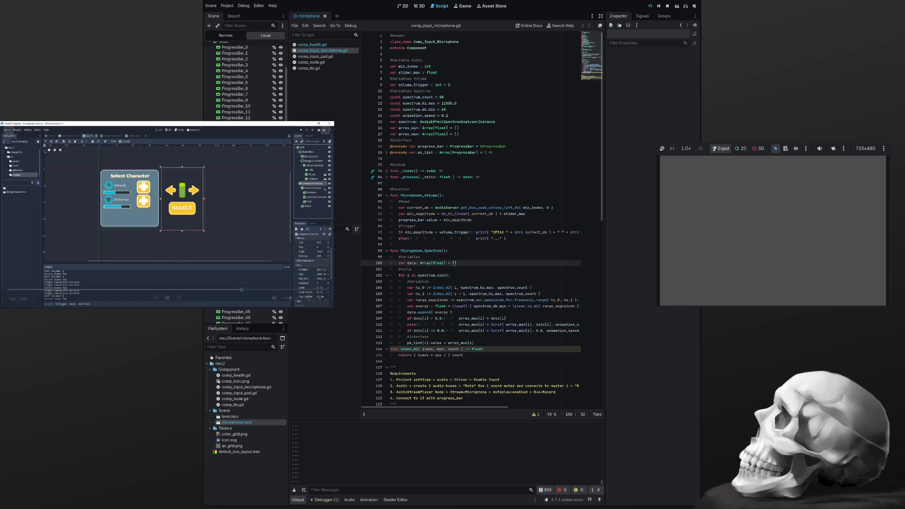
pyautogui.press('F8')
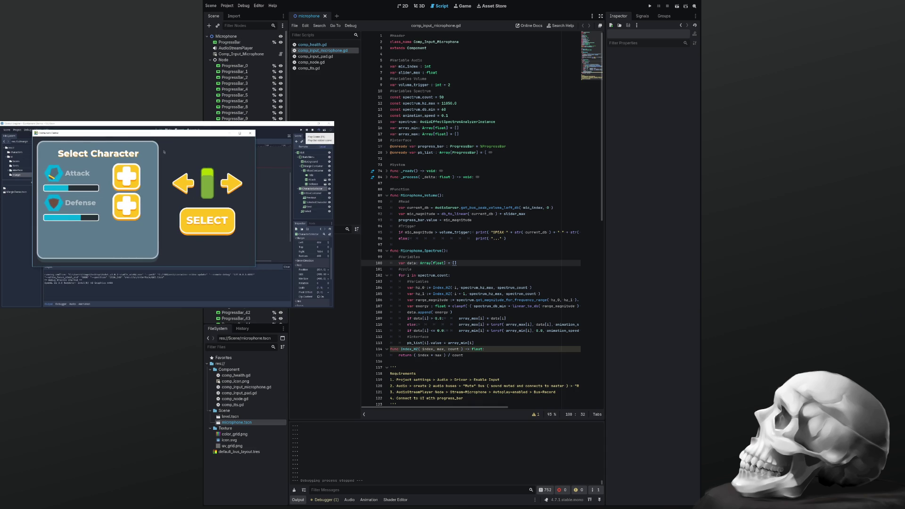
pyautogui.scroll(-3, 242, 112)
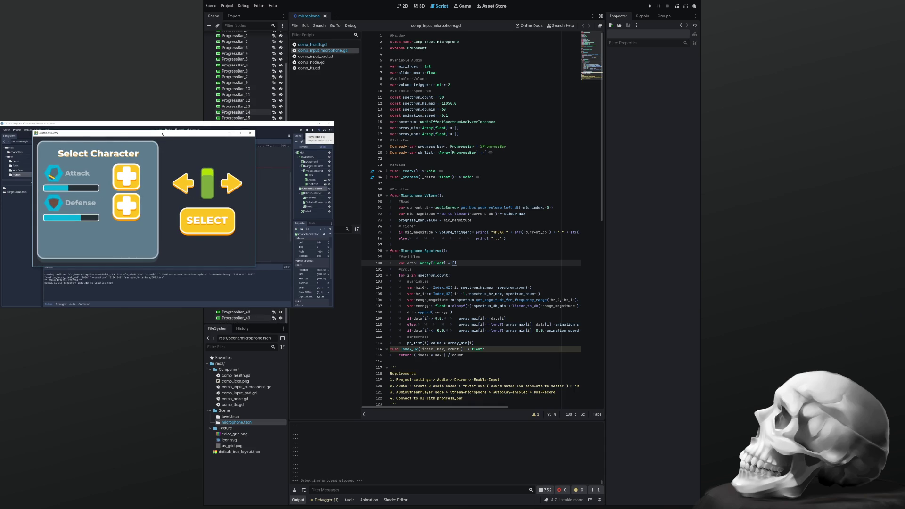
pyautogui.scroll(3, 243, 113)
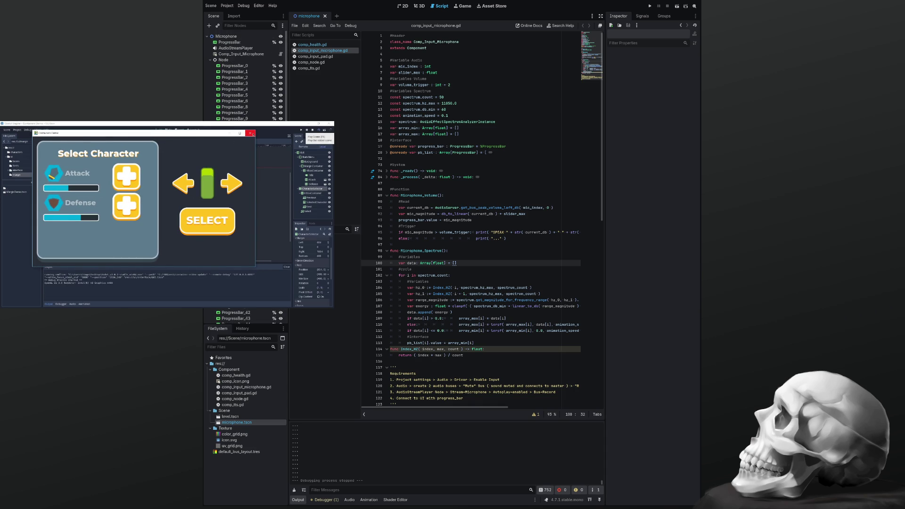
pyautogui.scroll(-6, 471, 217)
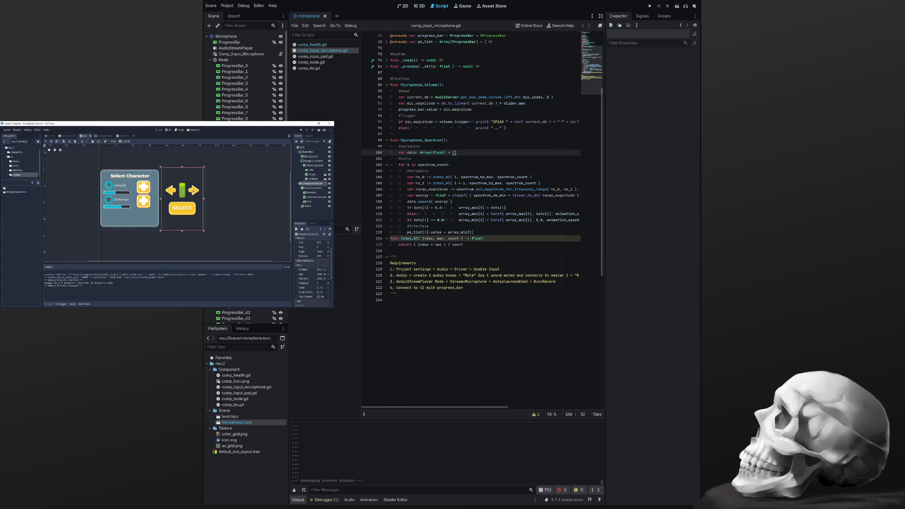
# Type hz_0 and hz_1 as float on lines 104–105, save the script, and run it
pyautogui.moveTo(606, 305); pyautogui.dragTo(640, 305)
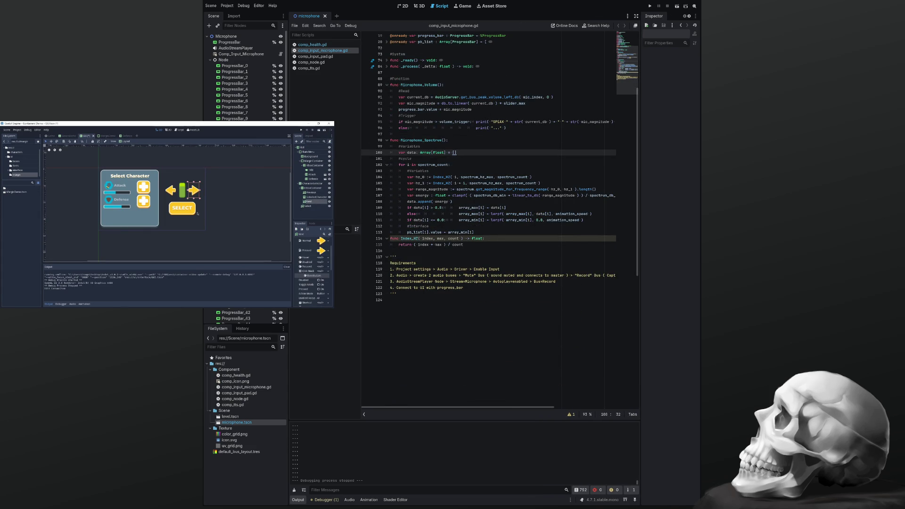
pyautogui.click(390, 238)
pyautogui.scroll(5, 420, 282)
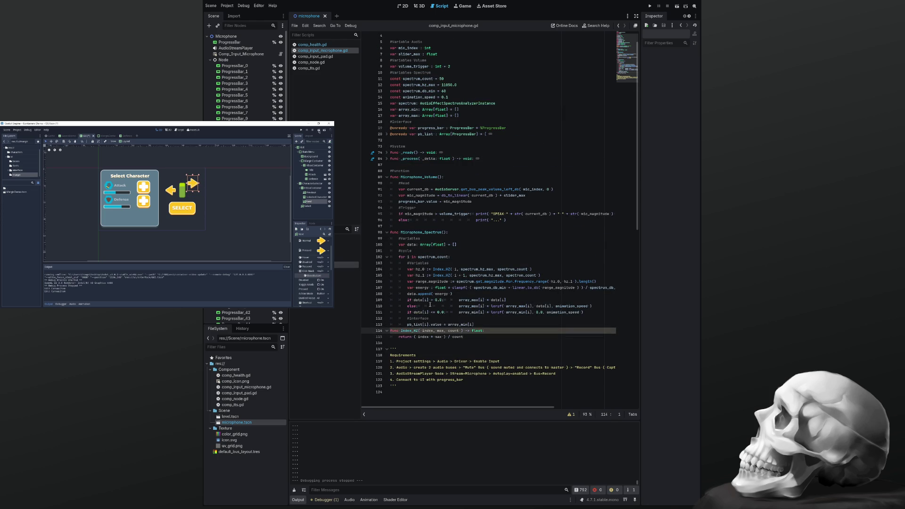
pyautogui.click(429, 270)
pyautogui.write('float')
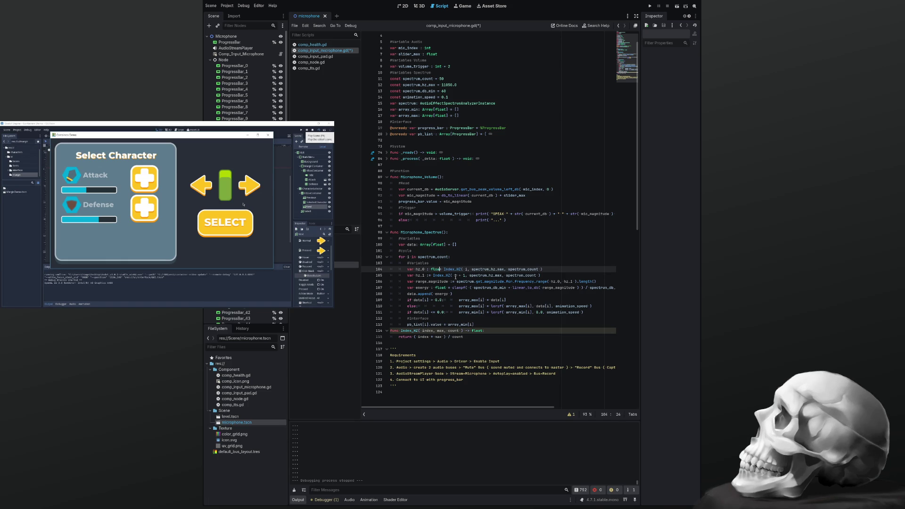
pyautogui.press('Escape')
pyautogui.press('Down')
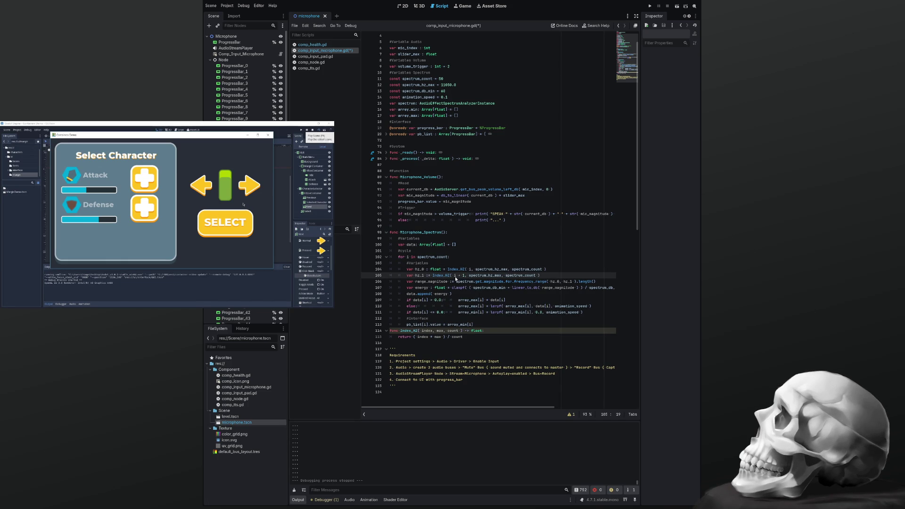
pyautogui.write('float')
pyautogui.hotkey('ctrl', 's')
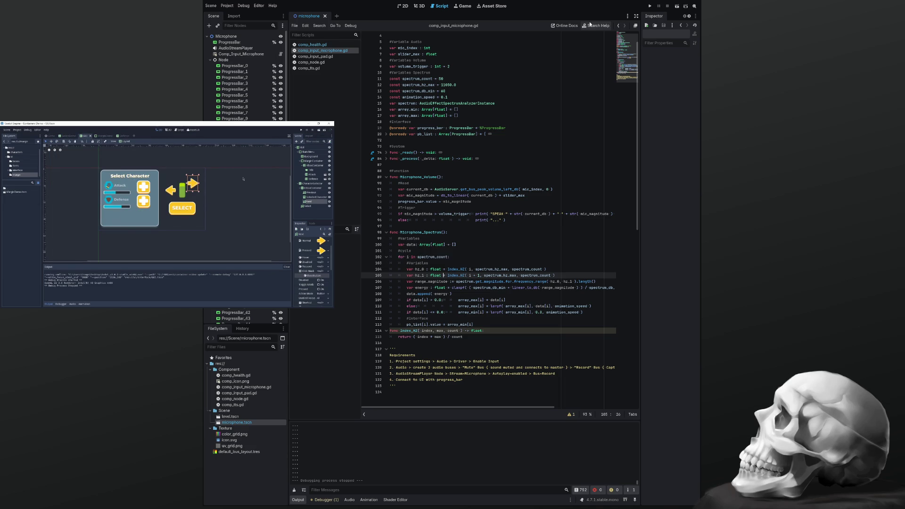
pyautogui.press('F6')
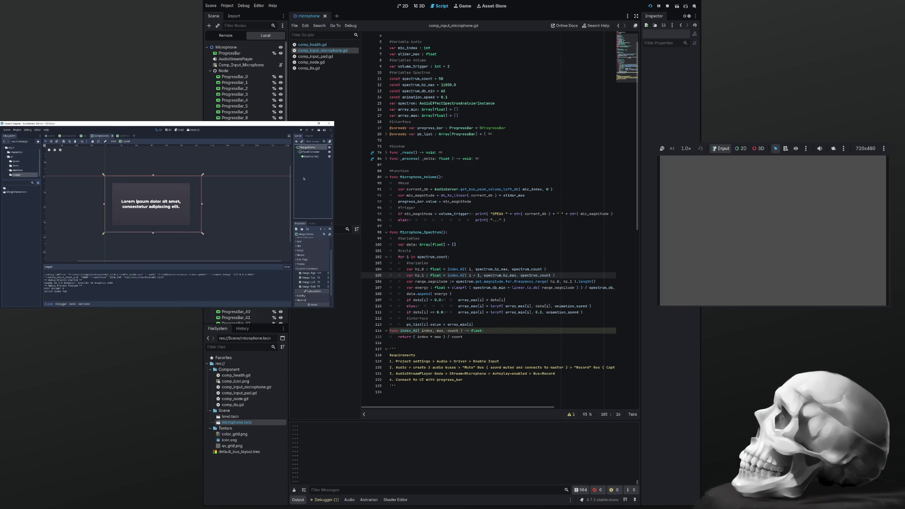
# Type range_magnitude as float on line 106 and stop the running game
pyautogui.doubleClick(438, 337)
pyautogui.doubleClick(453, 330)
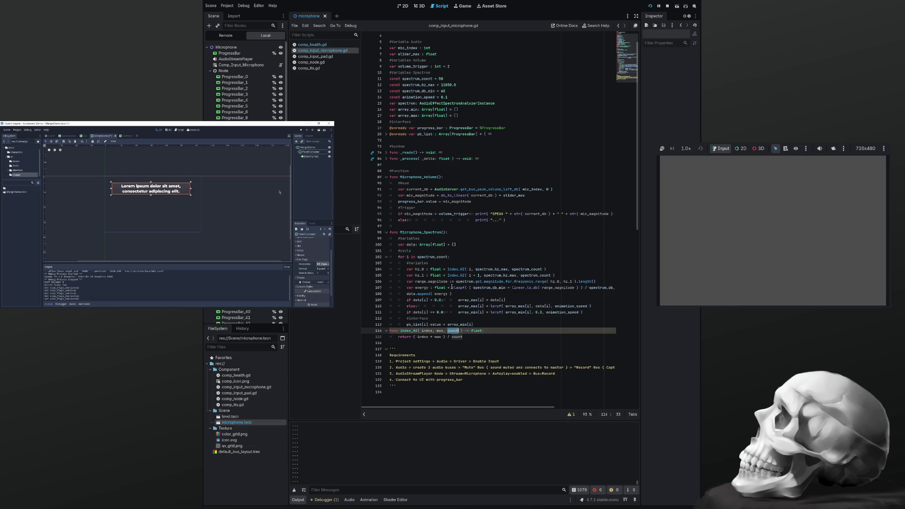
pyautogui.click(452, 281)
pyautogui.write('float')
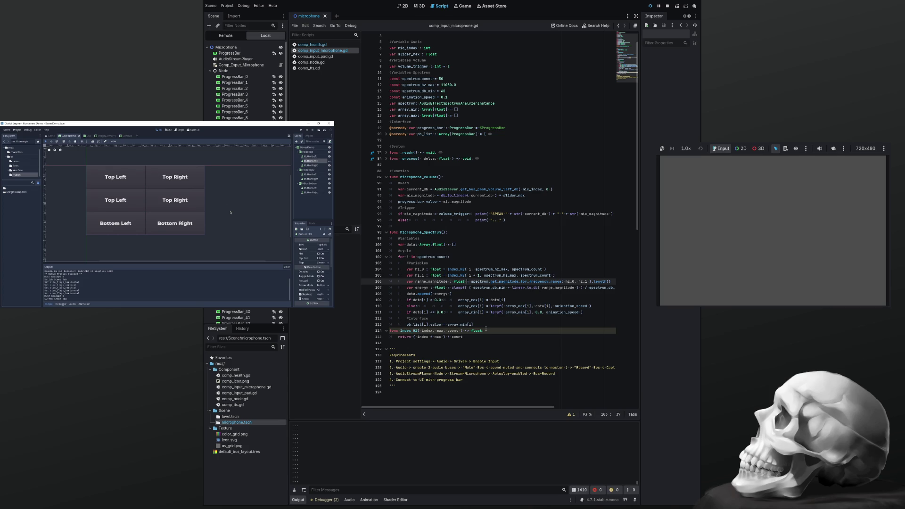
pyautogui.click(295, 491)
pyautogui.click(883, 143)
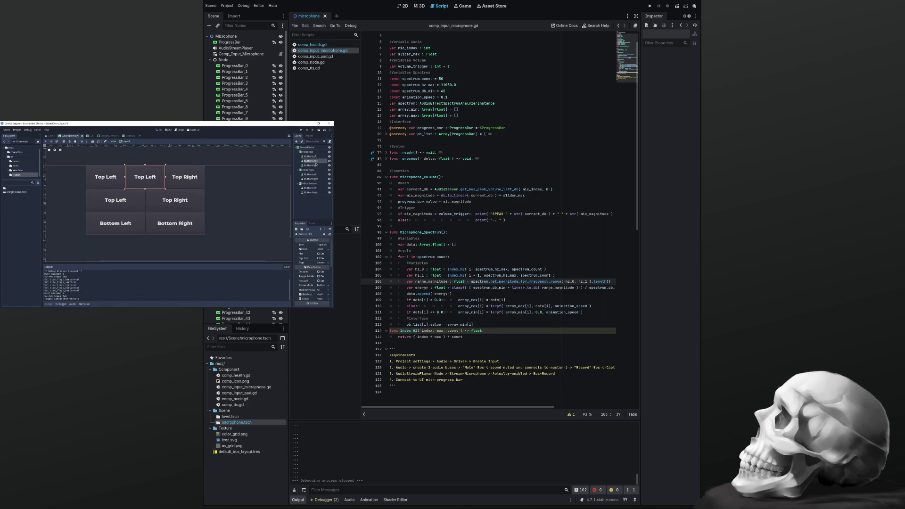
# Comment out the array_min reset on line 111, test-run the game, and return to 2D
pyautogui.moveTo(326, 130)
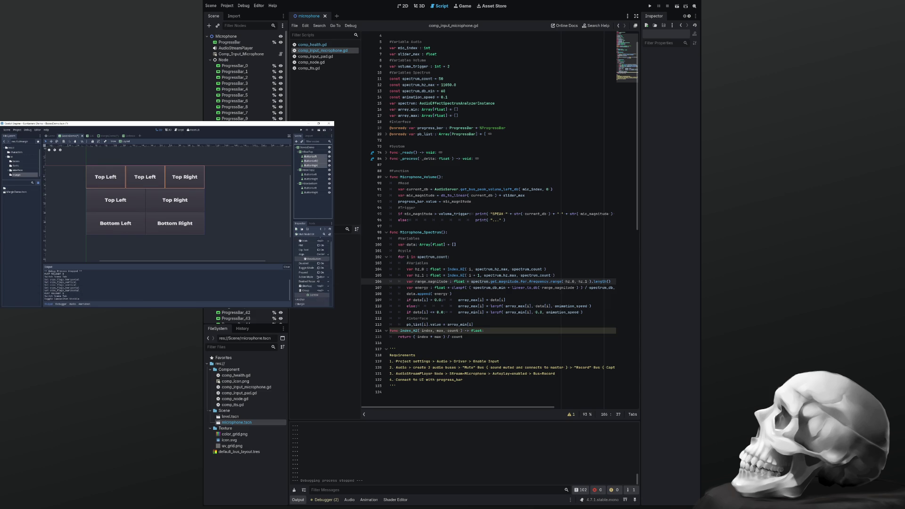
pyautogui.press('Down')
pyautogui.press('Down')
pyautogui.press('Down')
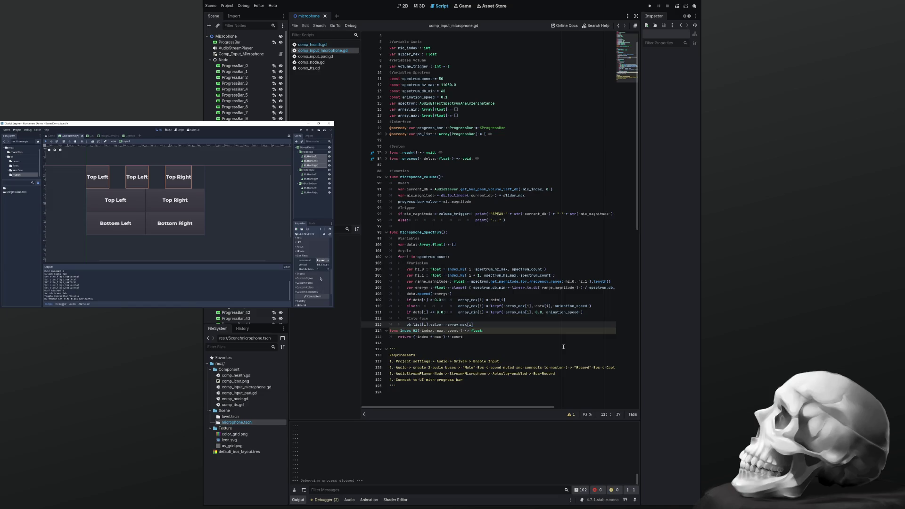
pyautogui.press('Up')
pyautogui.press('Up')
pyautogui.hotkey('ctrl', 'k')
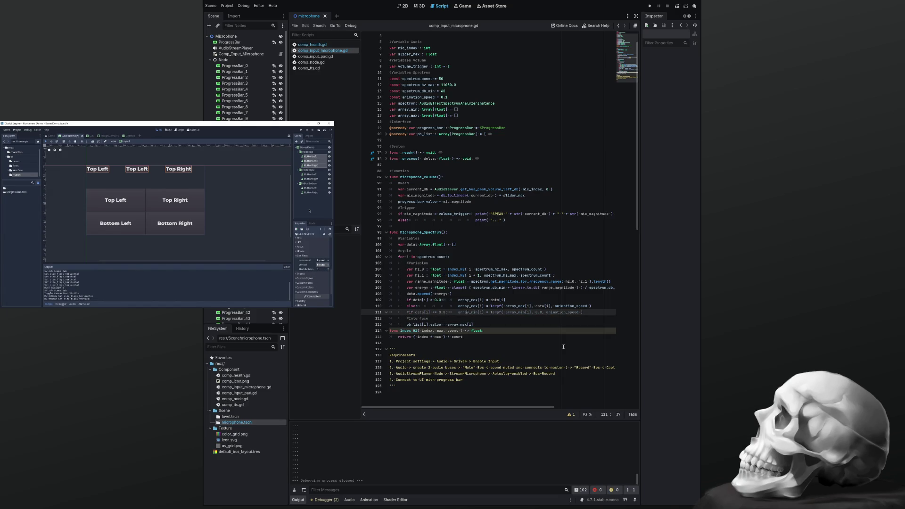
pyautogui.press('F5')
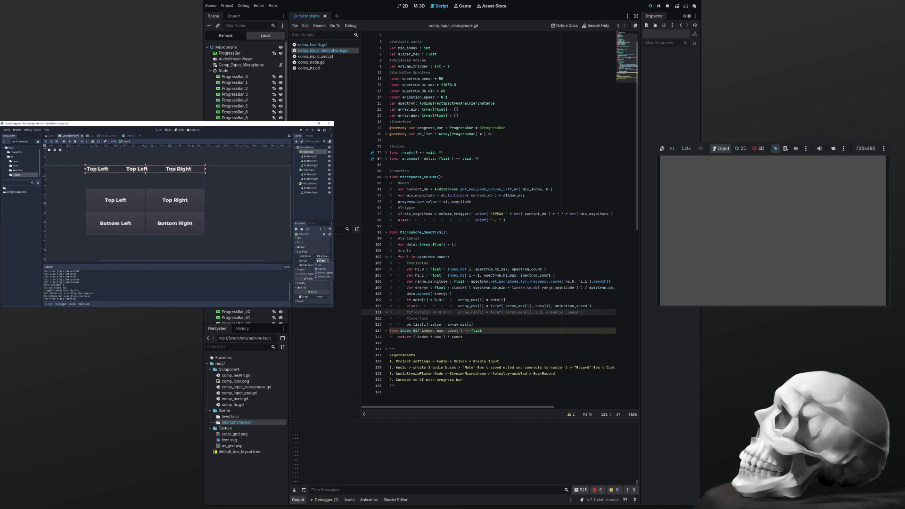
pyautogui.press('F8')
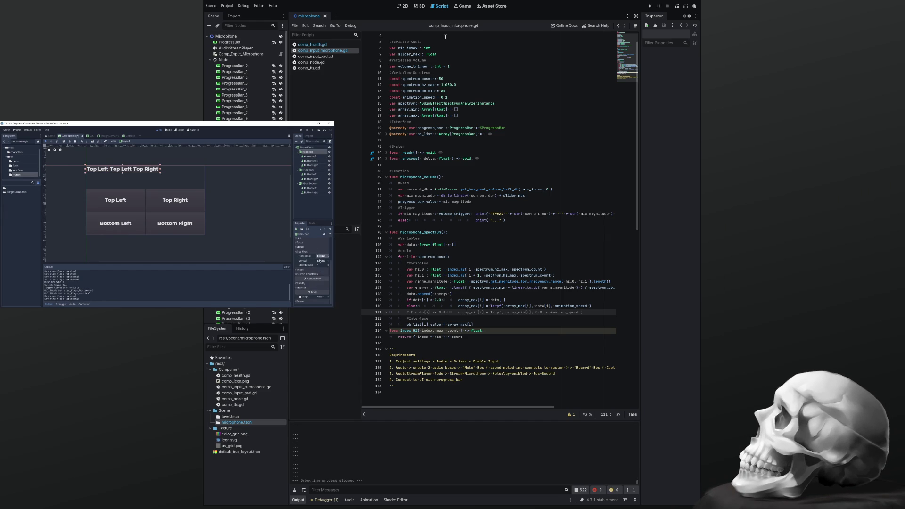
pyautogui.click(404, 6)
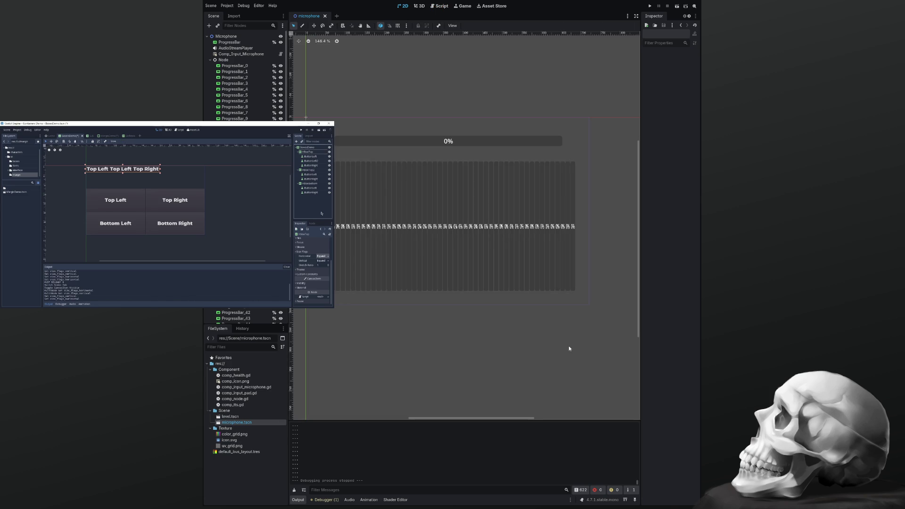
# Turn off Show Percentage on all spectrum progress bars, then save the scene and run it
pyautogui.moveTo(591, 311); pyautogui.dragTo(311, 154)
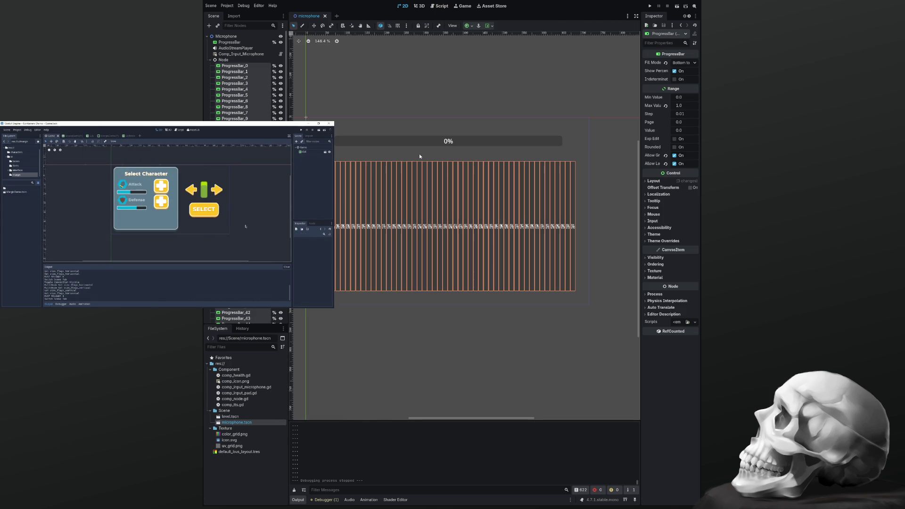
pyautogui.click(674, 72)
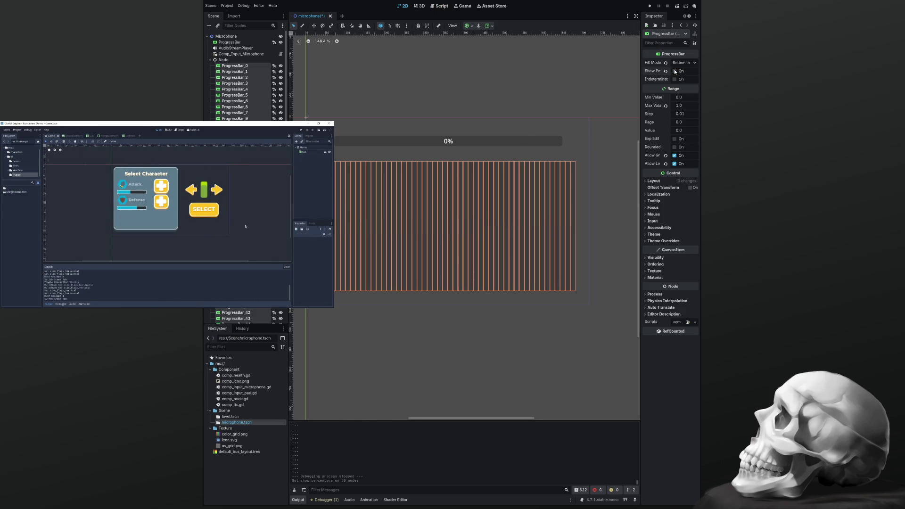
pyautogui.click(594, 227)
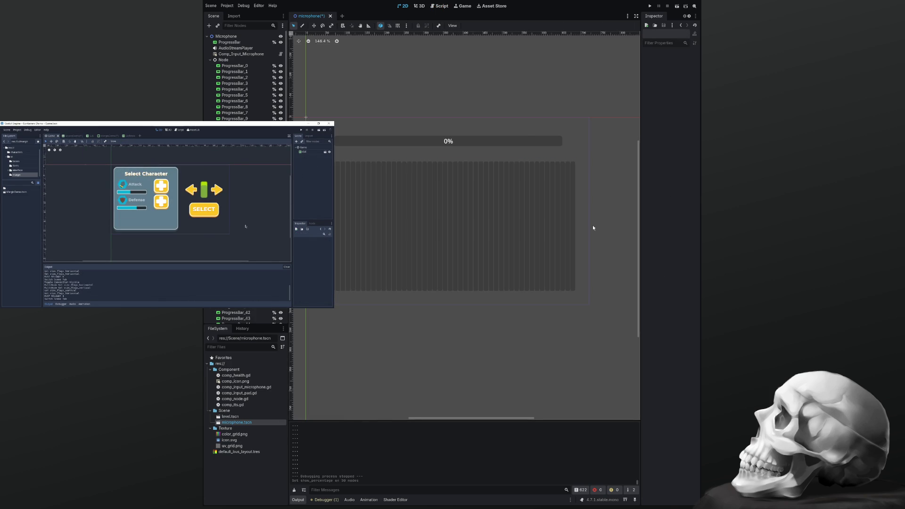
pyautogui.hotkey('ctrl', 's')
pyautogui.press('F5')
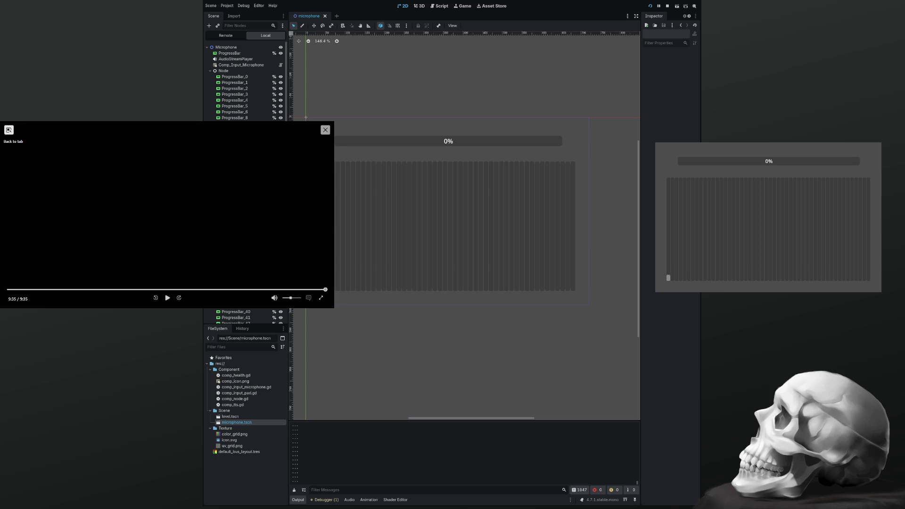
# Close the floating video, show comp_input_microphone.gd, and collapse the Node group in the Scene dock
pyautogui.click(8, 130)
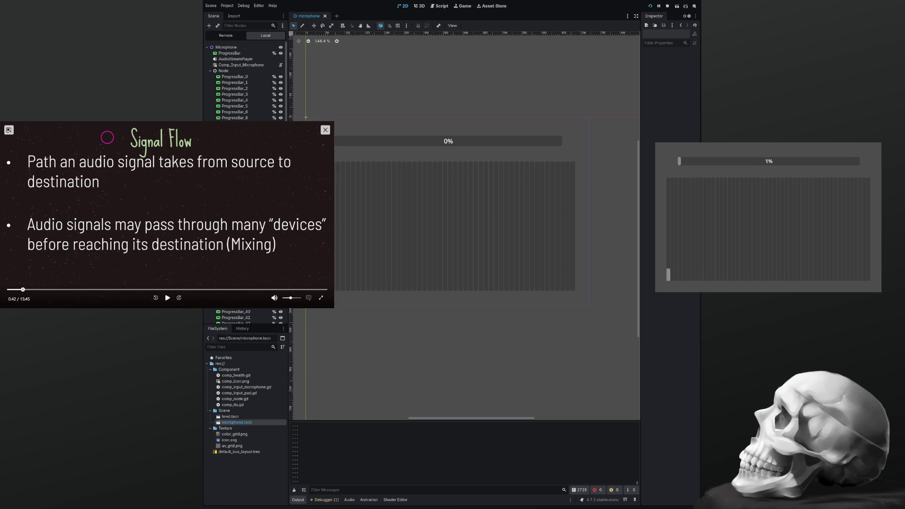
pyautogui.press('space')
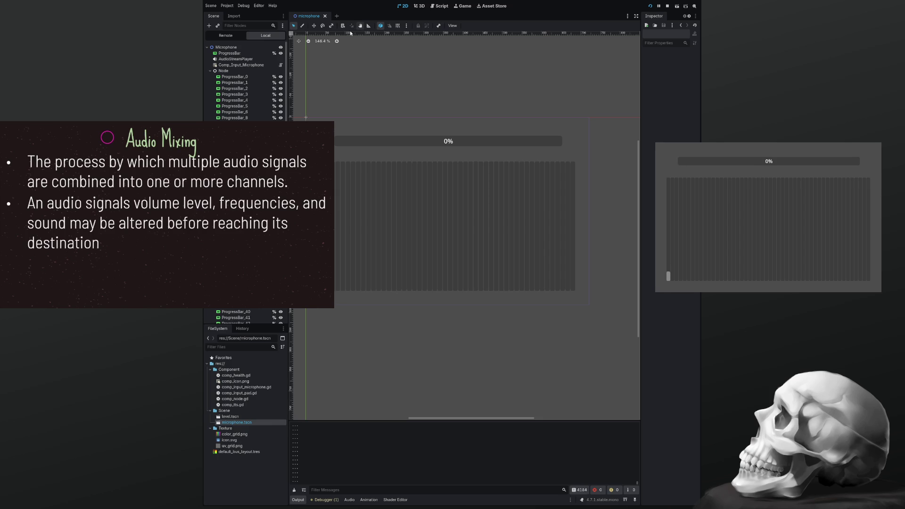
pyautogui.click(440, 5)
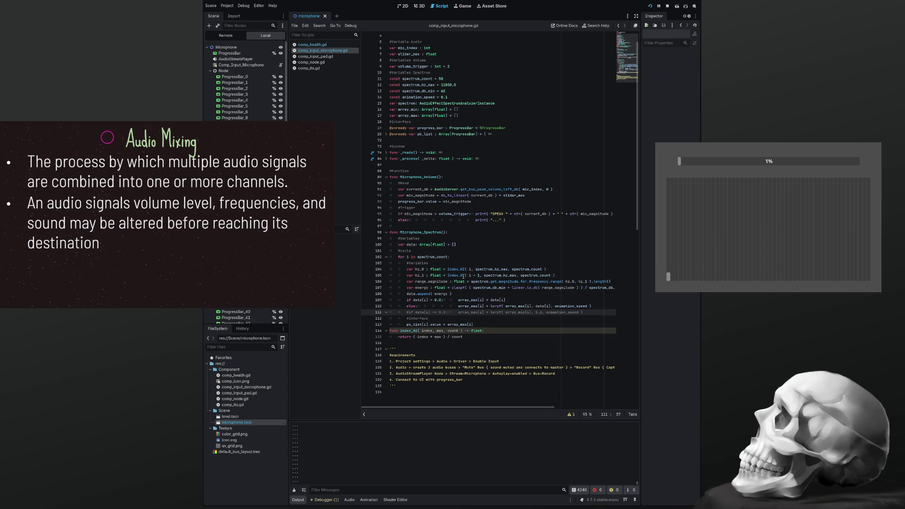
pyautogui.click(213, 71)
pyautogui.click(210, 71)
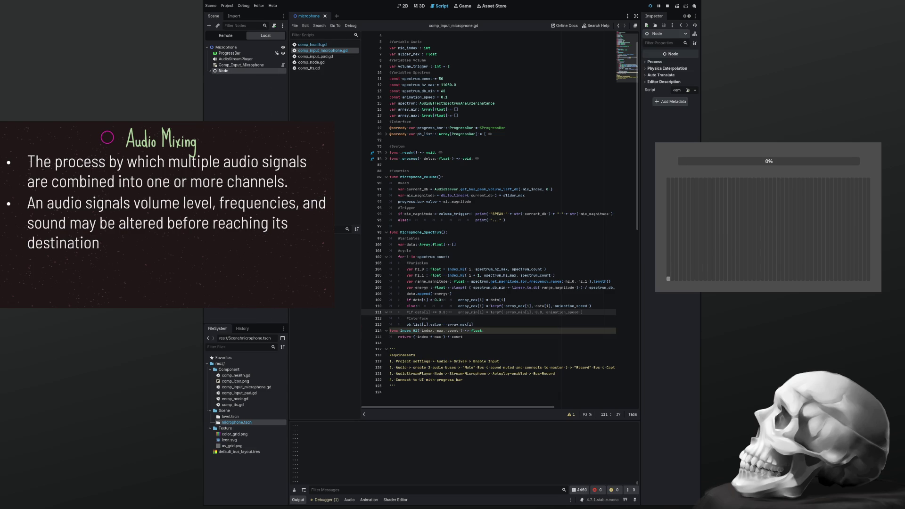
# Narrow the Scene dock, clear the Output log, and show the Audio bus mixer
pyautogui.moveTo(288, 189); pyautogui.dragTo(256, 188)
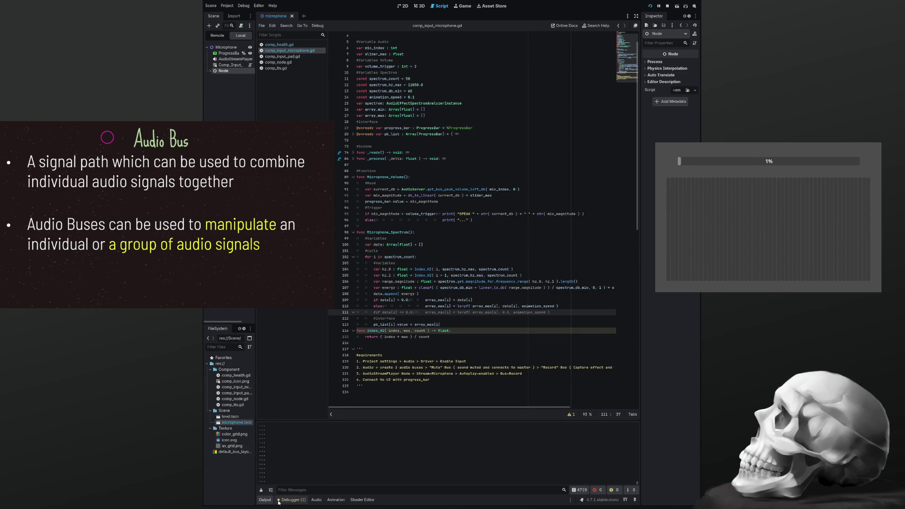
pyautogui.click(261, 491)
pyautogui.click(318, 501)
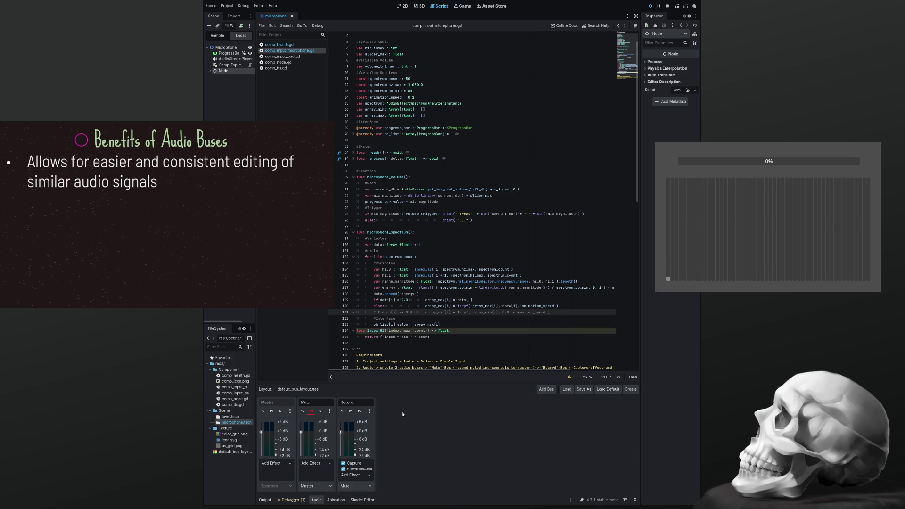
pyautogui.moveTo(189, 236)
pyautogui.click(10, 289)
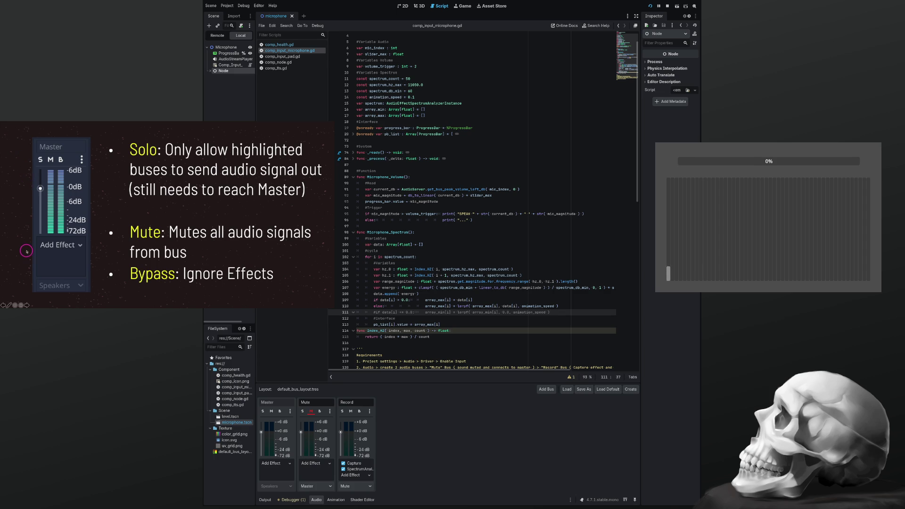
pyautogui.click(402, 6)
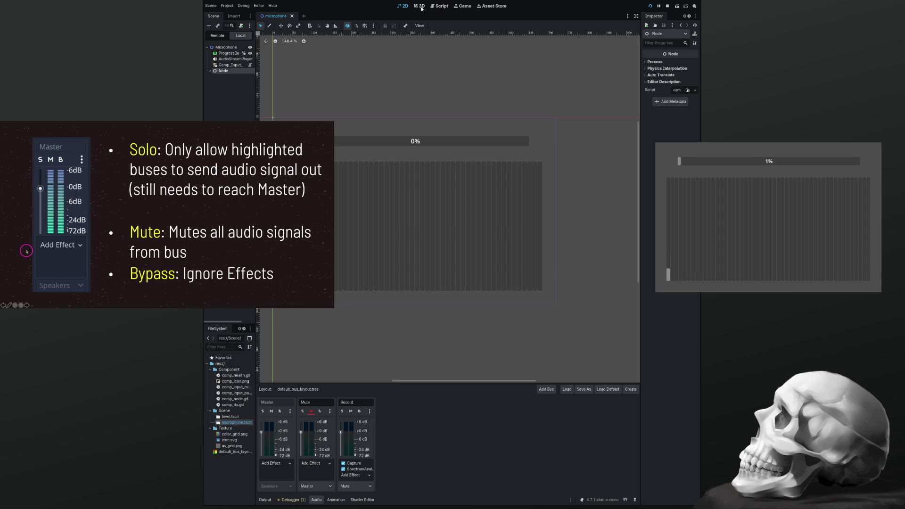
pyautogui.click(441, 7)
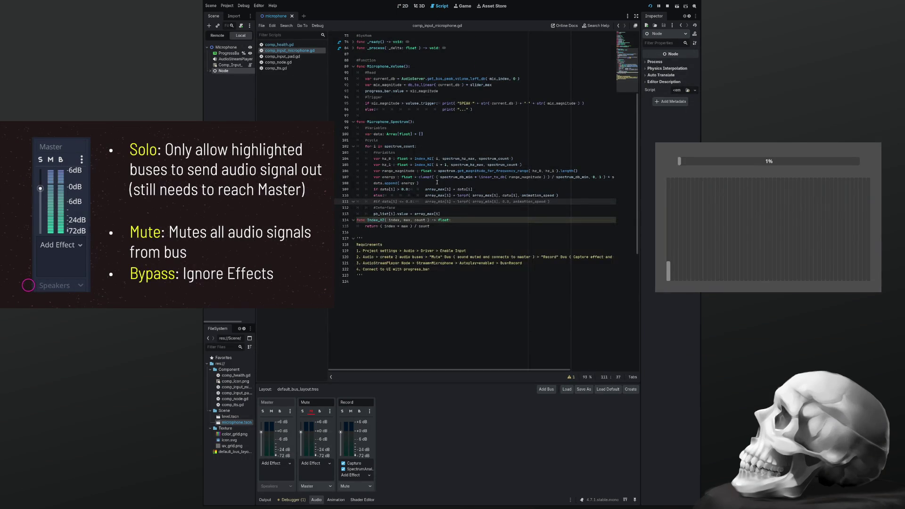
pyautogui.scroll(2, 436, 182)
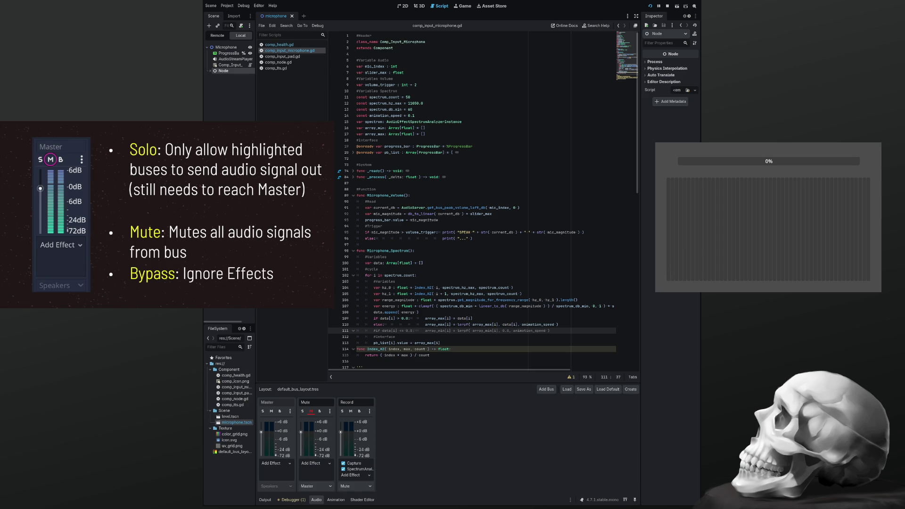
pyautogui.moveTo(165, 212)
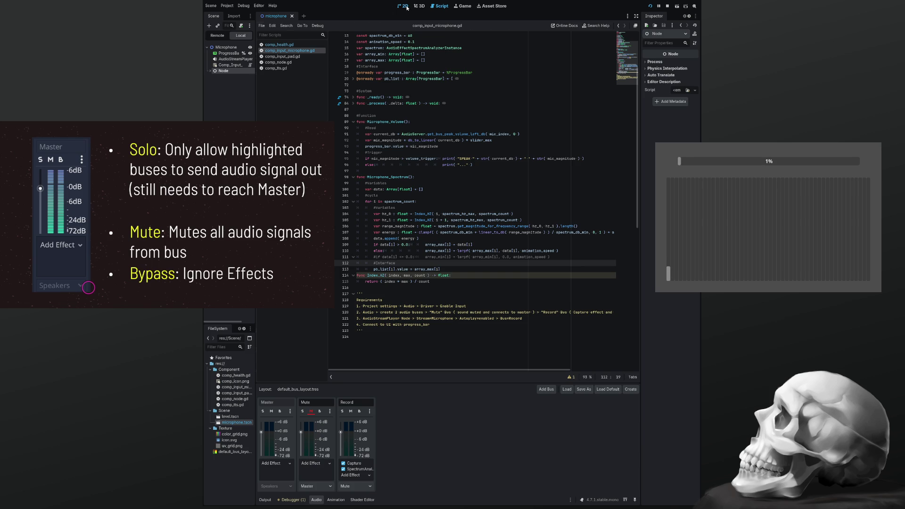
# In the 2D view, select the ProgressBar and stretch its left edge further left
pyautogui.click(405, 6)
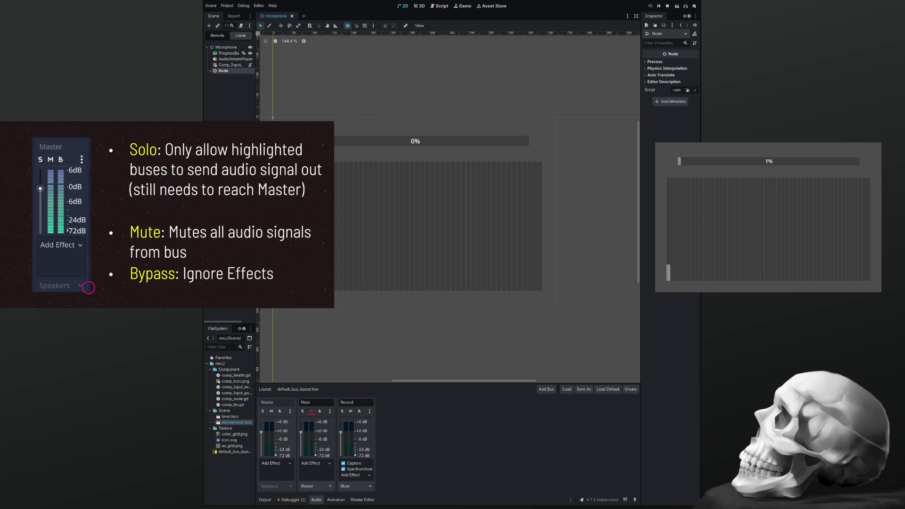
pyautogui.click(391, 141)
pyautogui.press('f')
pyautogui.scroll(5, 297, 159)
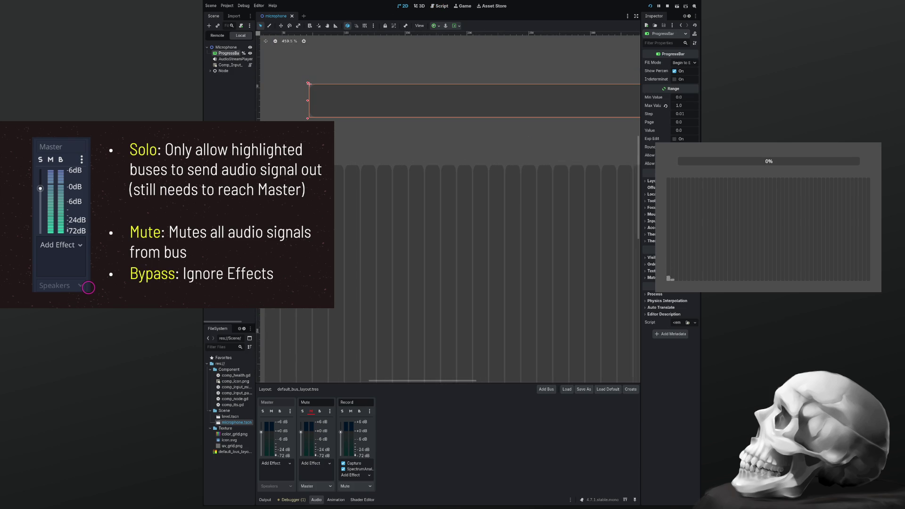
pyautogui.moveTo(308, 103); pyautogui.dragTo(264, 104)
# Stretch the ProgressBar's right edge to match the spectrum bars, then save the scene
pyautogui.scroll(-2, 264, 104)
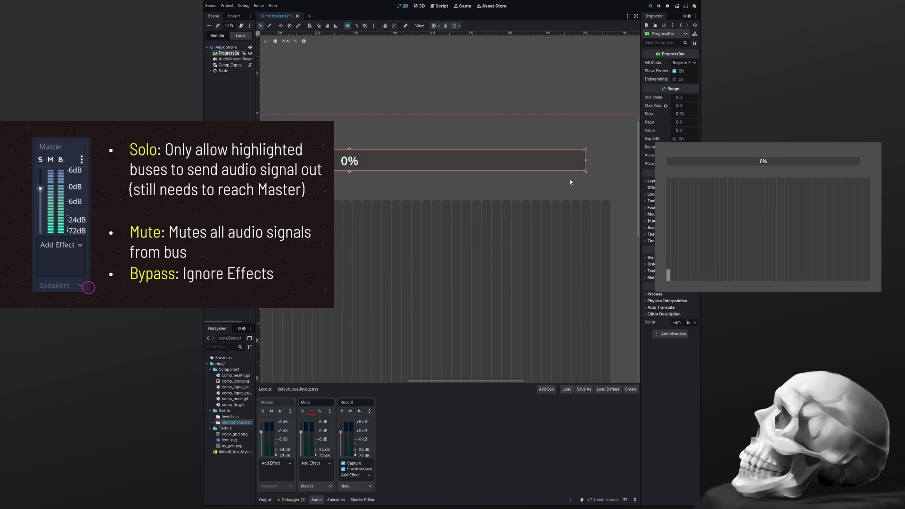
pyautogui.scroll(5, 358, 216)
pyautogui.scroll(2, 373, 218)
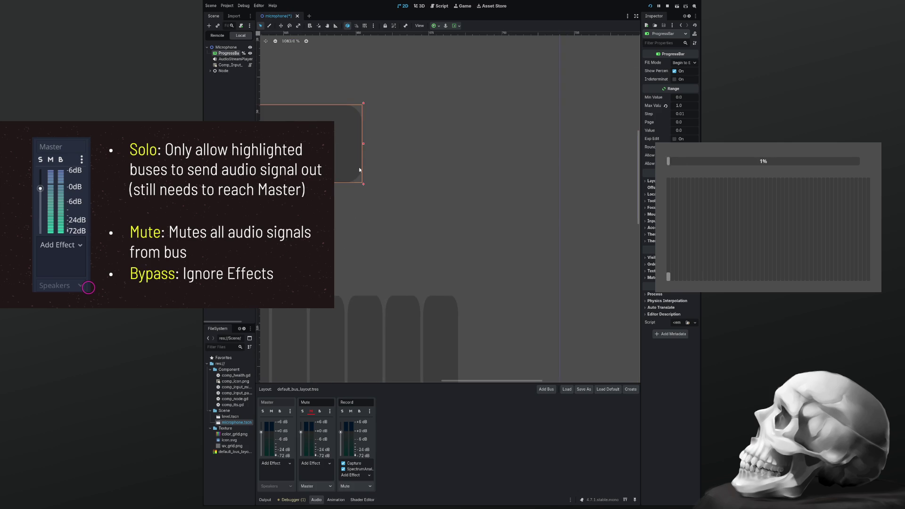
pyautogui.moveTo(363, 146); pyautogui.dragTo(464, 151)
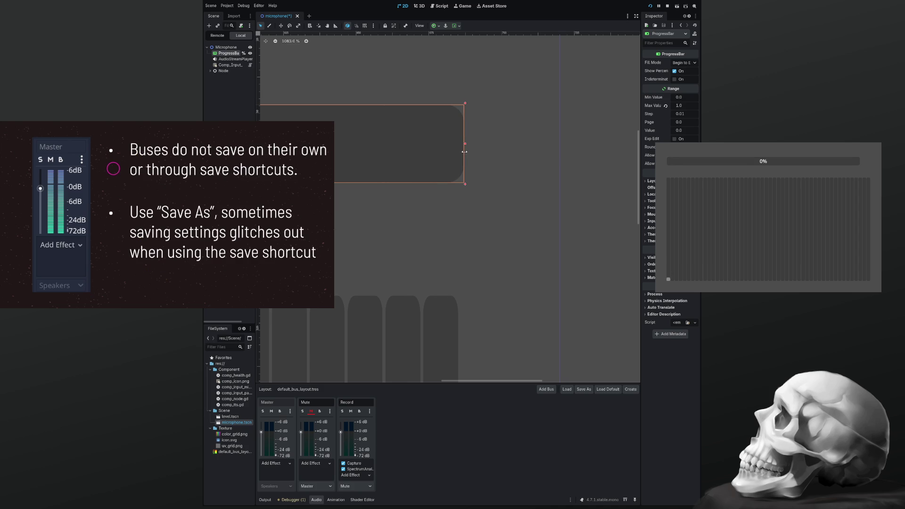
pyautogui.scroll(-9, 381, 251)
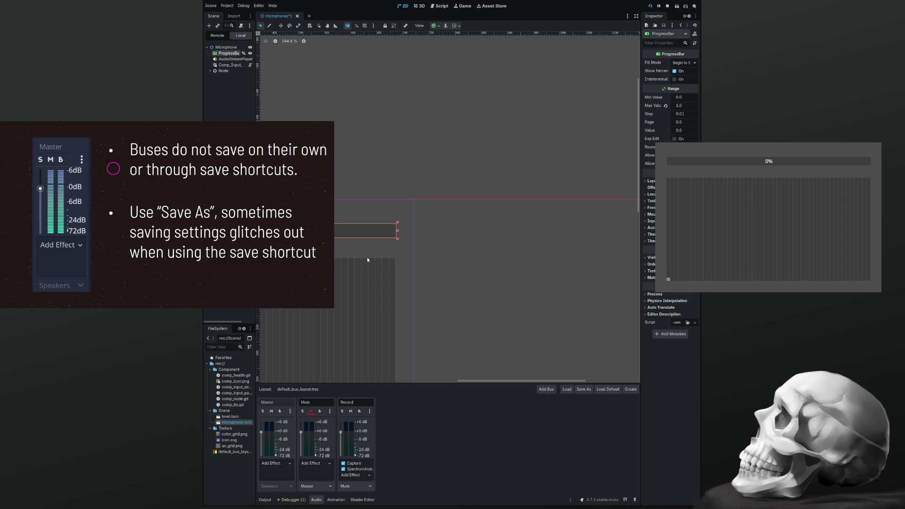
pyautogui.moveTo(360, 251)
pyautogui.mouseDown()
pyautogui.moveTo(516, 155)
pyautogui.moveTo(553, 153)
pyautogui.moveTo(584, 162)
pyautogui.moveTo(578, 166)
pyautogui.mouseUp()
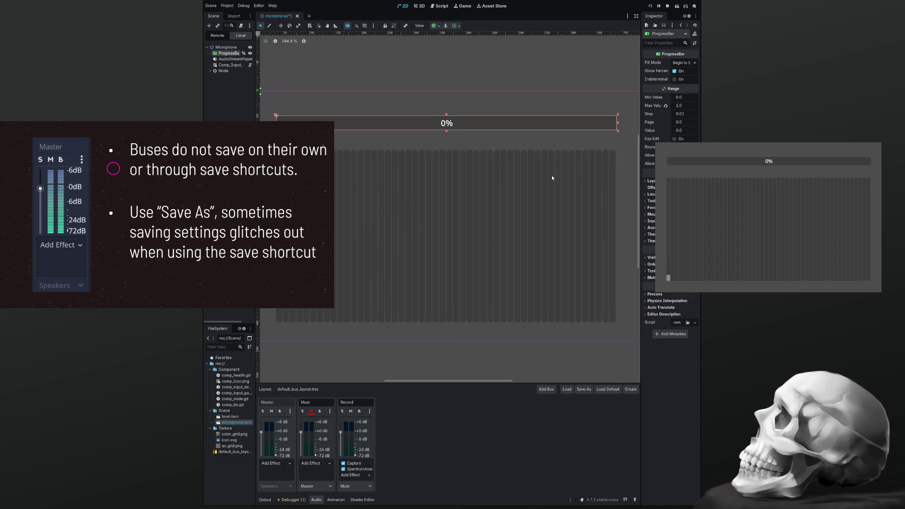
pyautogui.scroll(-1, 550, 176)
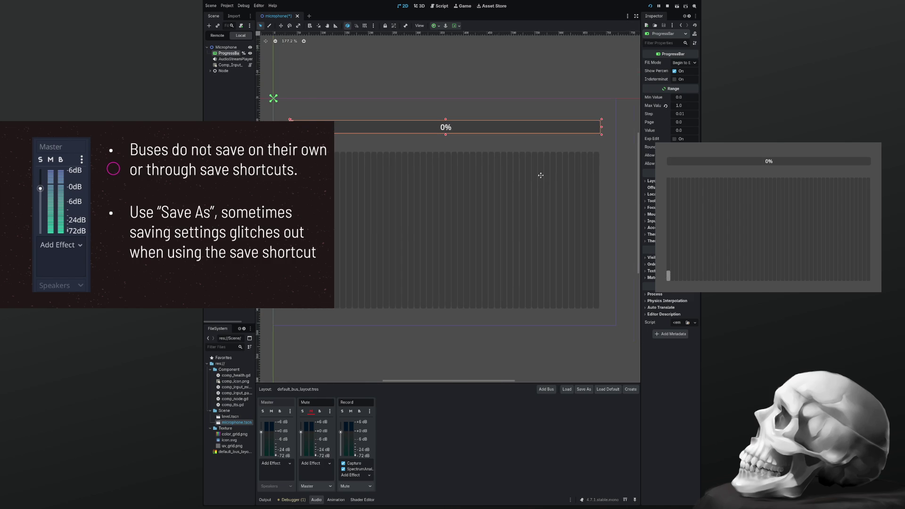
pyautogui.click(429, 91)
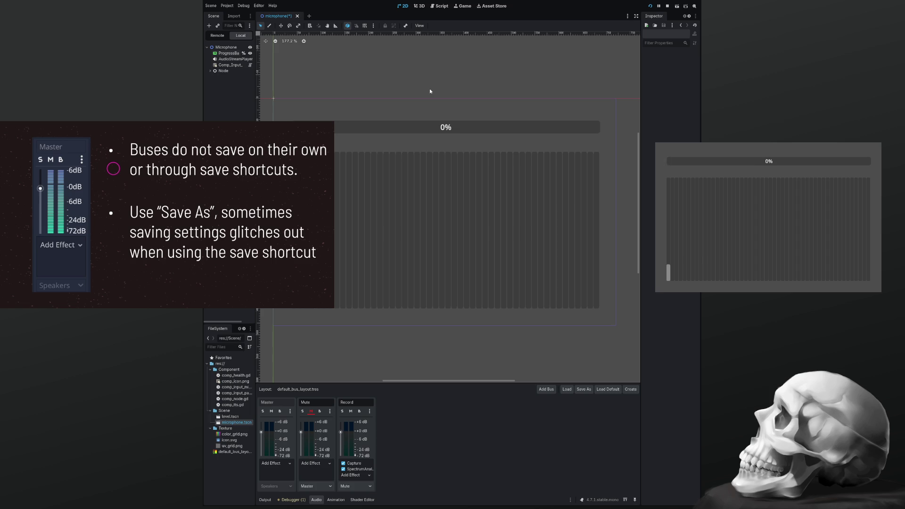
pyautogui.hotkey('ctrl', 's')
# Stop and relaunch the game, then return to the comp_input_microphone.gd script
pyautogui.press('F8')
pyautogui.click(650, 6)
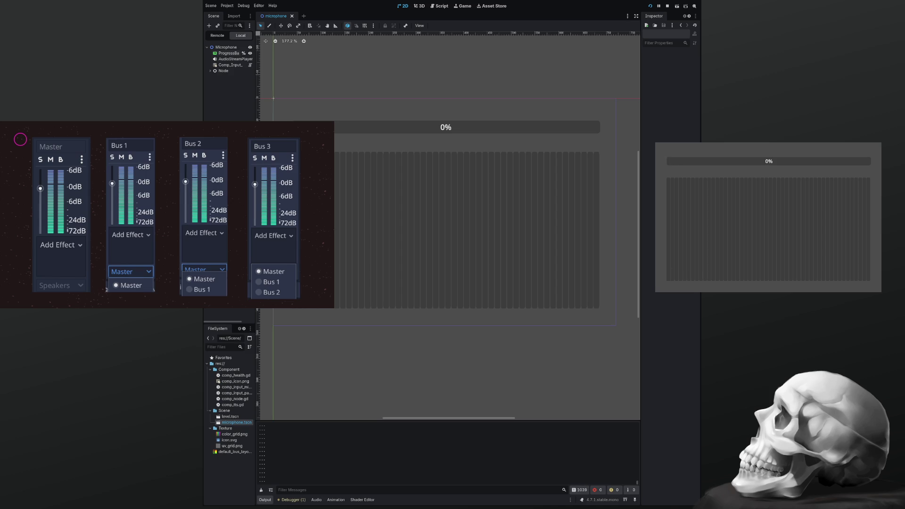
pyautogui.click(440, 6)
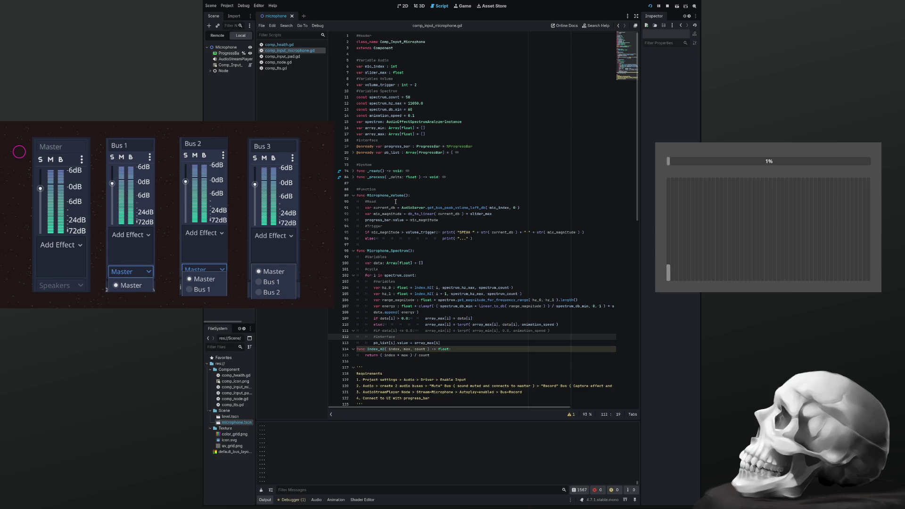
# Put the if and else prints on their own lines and add a SIGNAL_SPEEK.emit() call
pyautogui.click(438, 232)
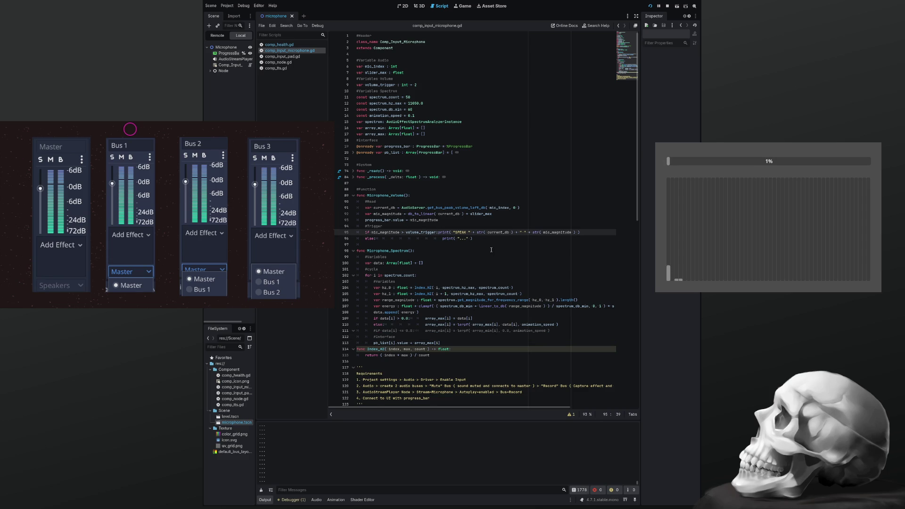
pyautogui.press('Return')
pyautogui.press('Down')
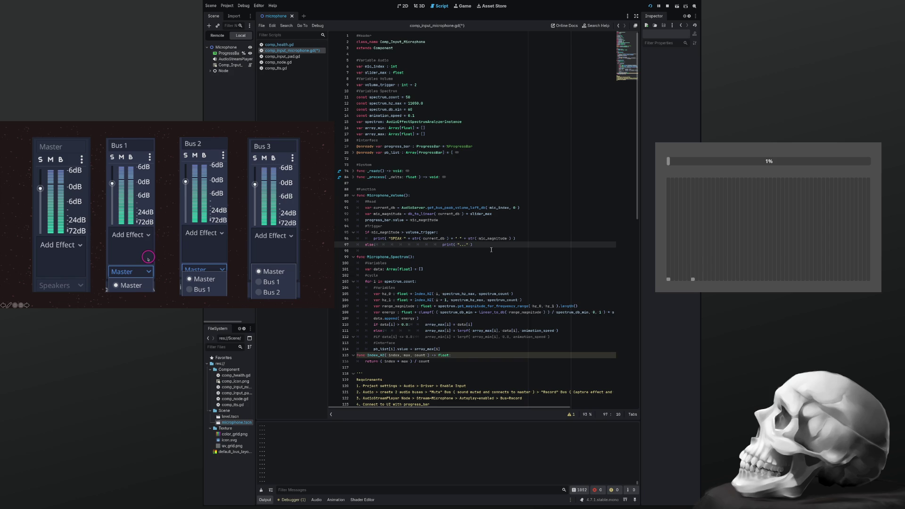
pyautogui.hotkey('shift', 'End')
pyautogui.hotkey('shift', 'Left')
pyautogui.hotkey('shift', 'Left')
pyautogui.hotkey('shift', 'Left')
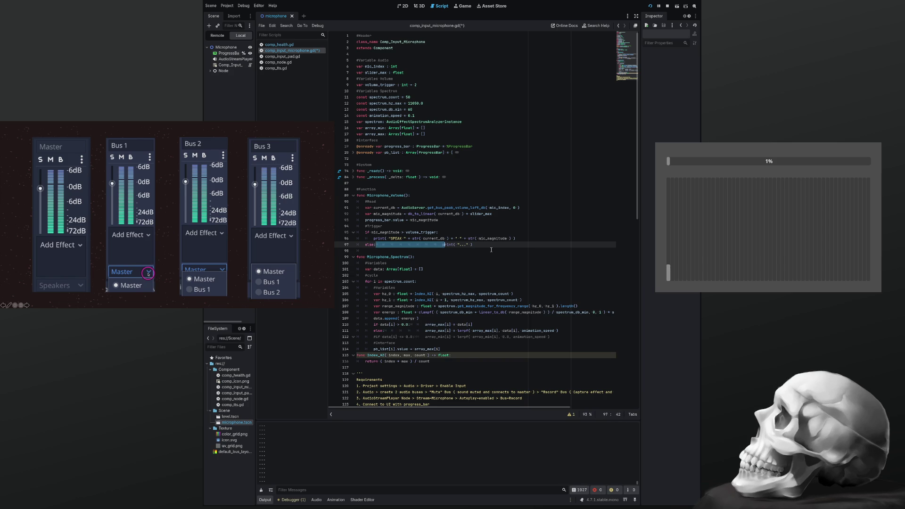
pyautogui.press('Return')
pyautogui.press('Up')
pyautogui.press('Up')
pyautogui.press('End')
pyautogui.press('Return')
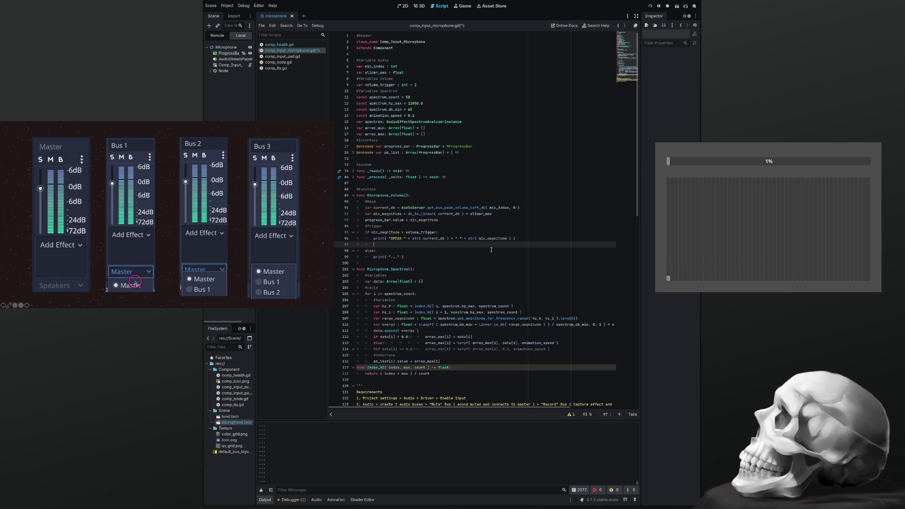
pyautogui.write('S')
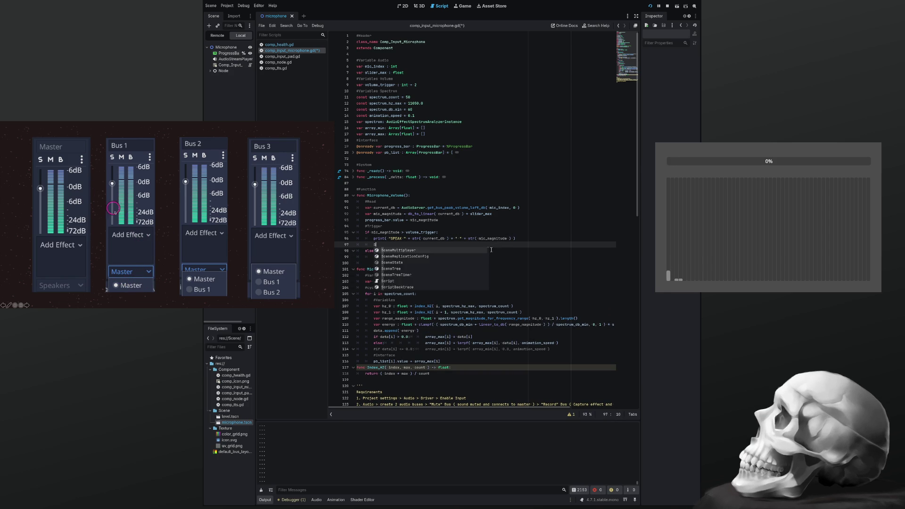
pyautogui.write('IGNAL')
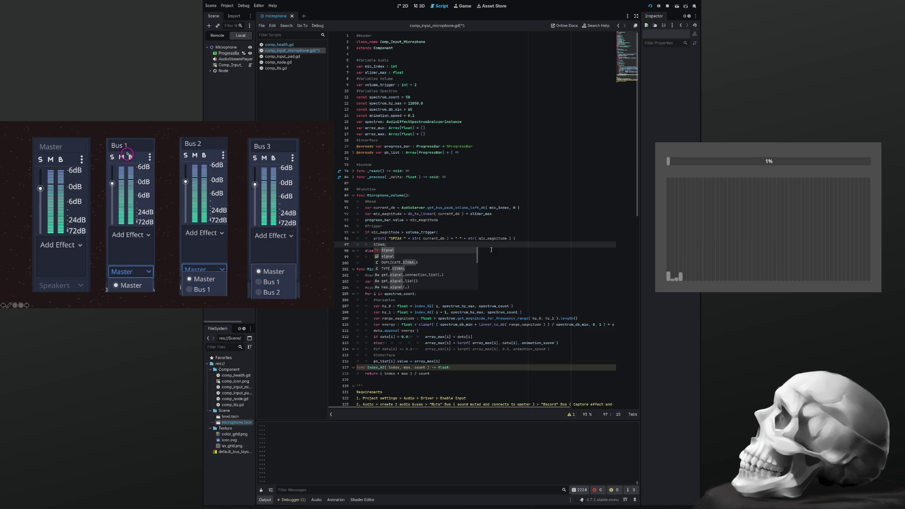
pyautogui.write('_SPEAK')
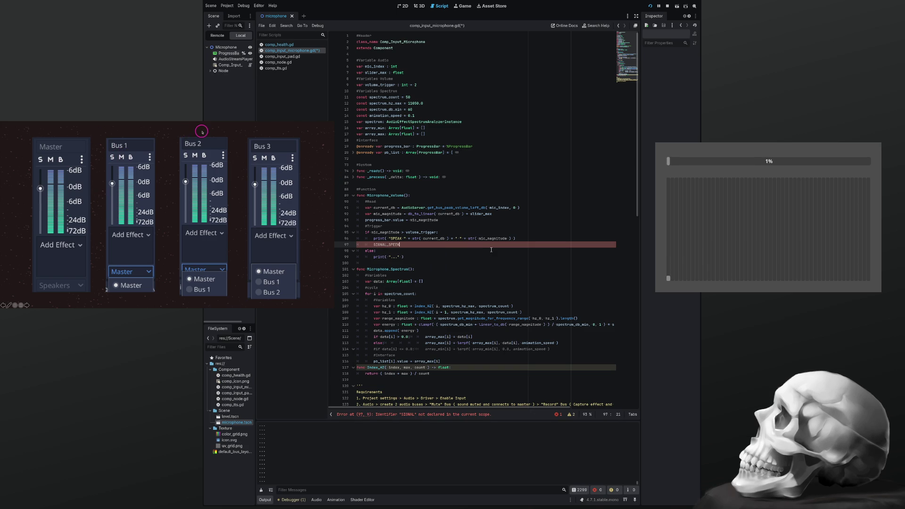
pyautogui.write('emit(')
# Insert a blank line below the pb_list declaration
pyautogui.press('Up')
pyautogui.press('Up')
pyautogui.press('Up')
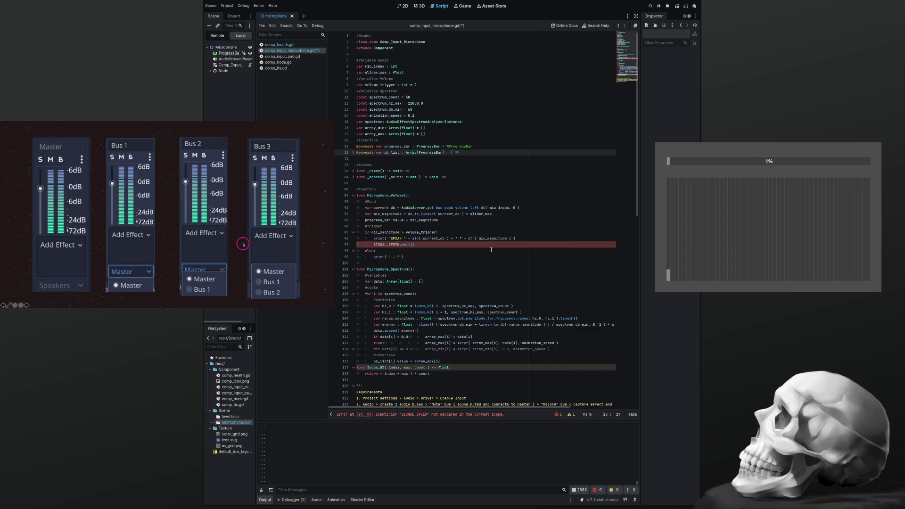
pyautogui.press('Up')
pyautogui.press('Up')
pyautogui.press('Up')
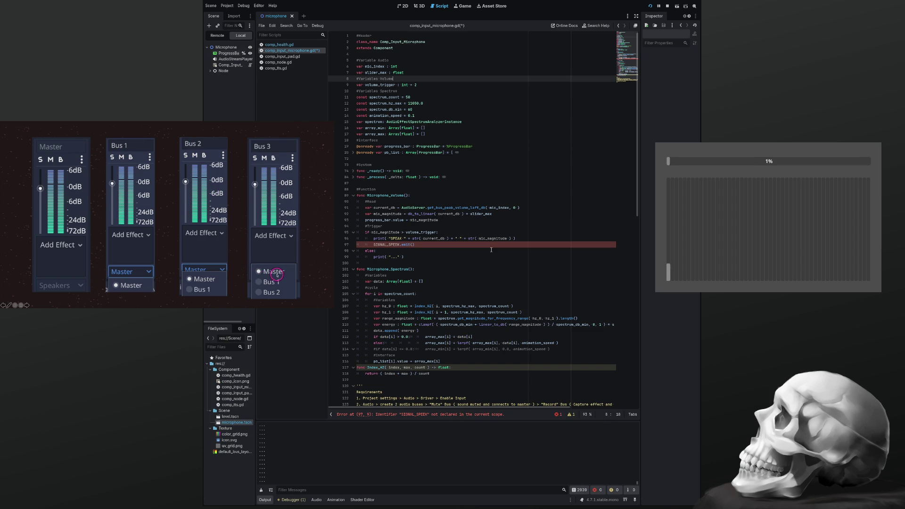
pyautogui.press('Up')
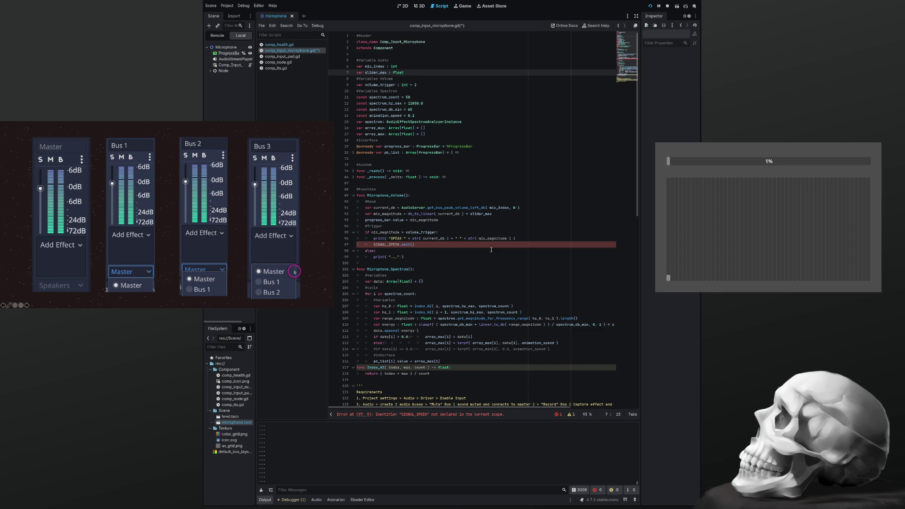
pyautogui.press('Return')
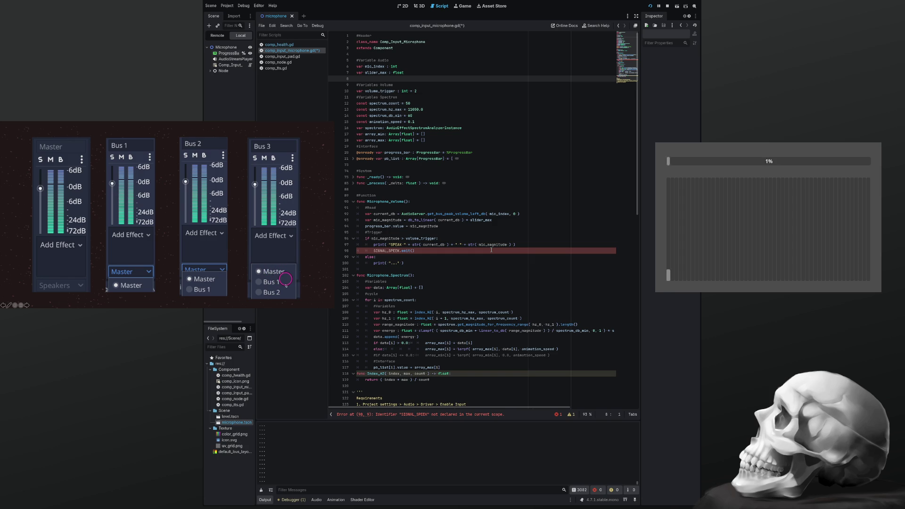
pyautogui.press('BackSpace')
pyautogui.press('Down')
pyautogui.press('Down')
pyautogui.press('Down')
pyautogui.press('Down')
pyautogui.press('Down')
pyautogui.press('Down')
pyautogui.press('Return')
pyautogui.press('Up')
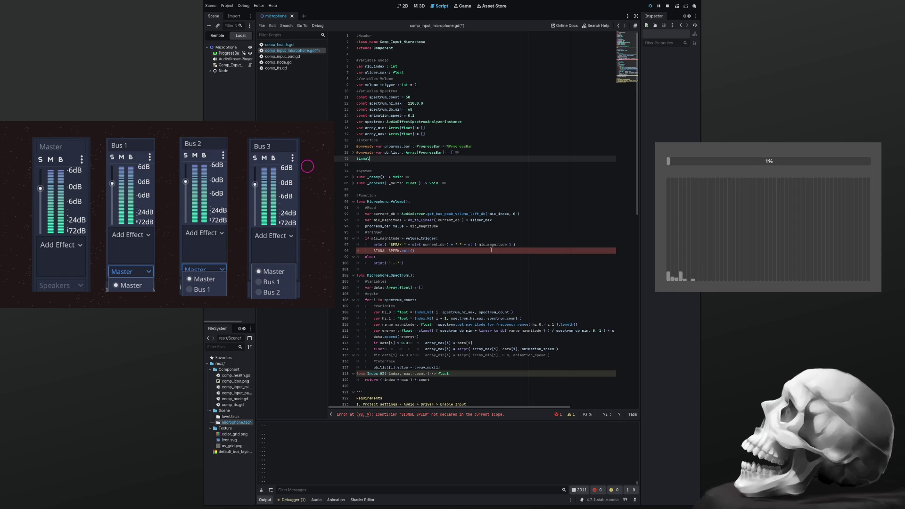
# Add a '#Signals' comment below pb_list and start typing 'signal SIGNAL_SPEEK' beneath it
pyautogui.write('Signals')
pyautogui.press('Return')
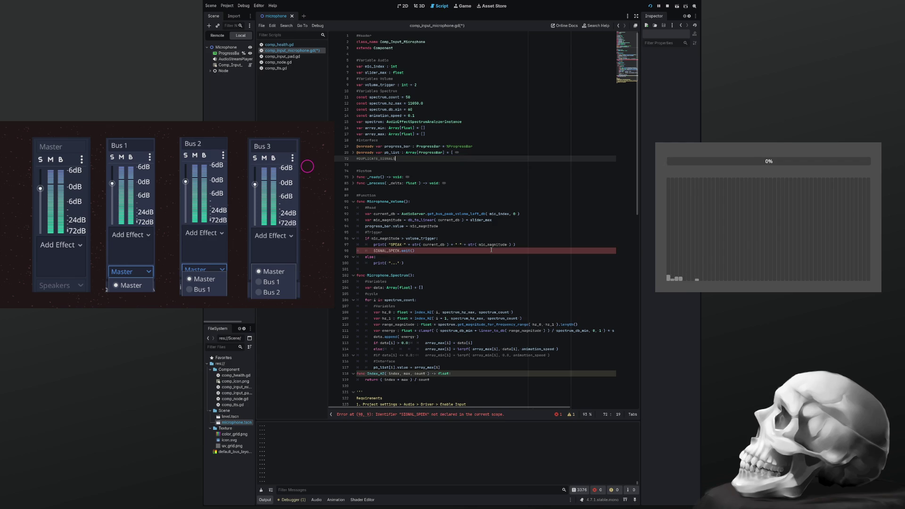
pyautogui.press('Home')
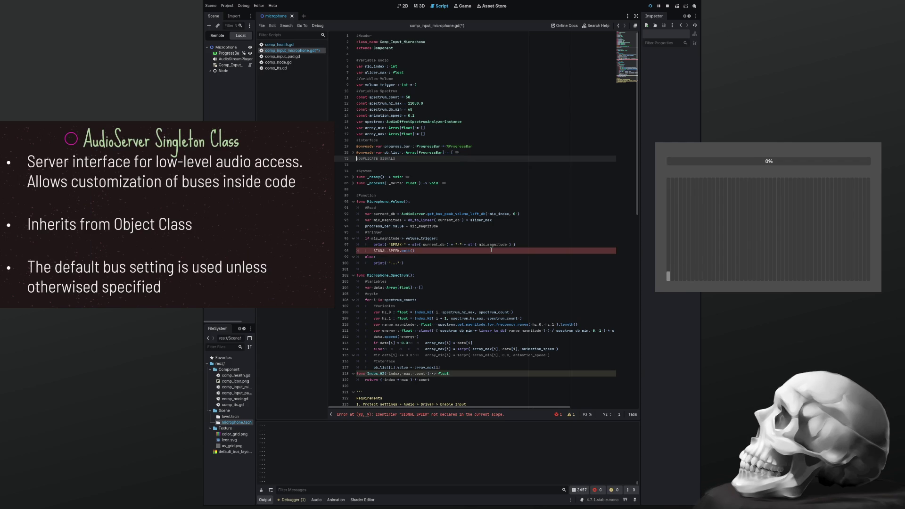
pyautogui.press('Right')
pyautogui.press('Delete')
pyautogui.press('Delete')
pyautogui.press('Delete')
pyautogui.press('BackSpace')
pyautogui.press('BackSpace')
pyautogui.press('BackSpace')
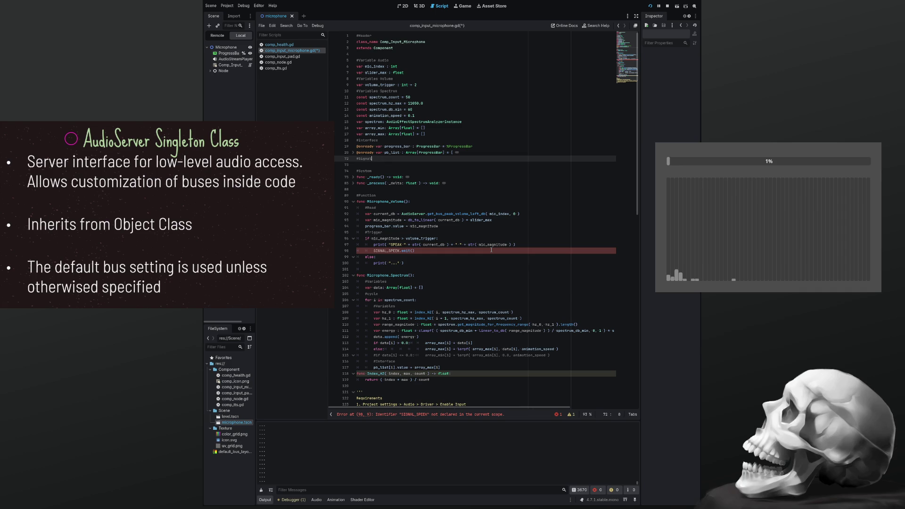
pyautogui.write('gnals')
pyautogui.press('Return')
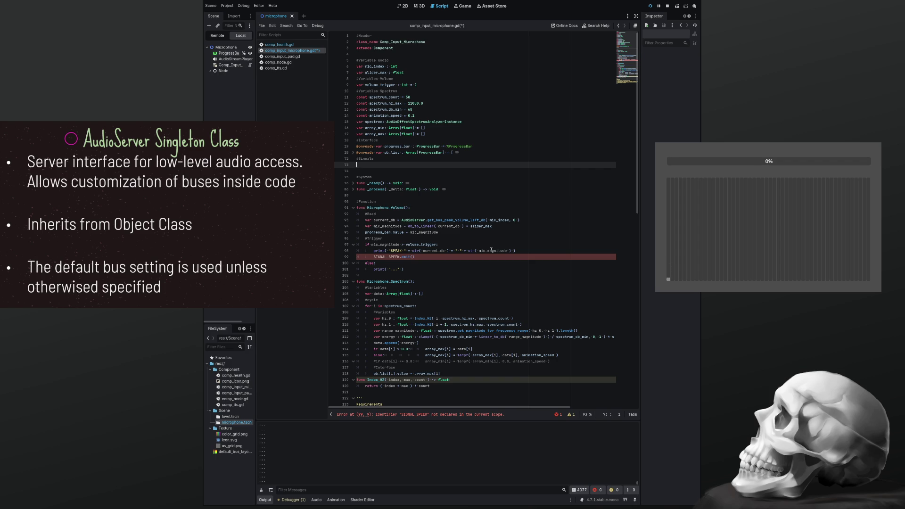
pyautogui.write('si')
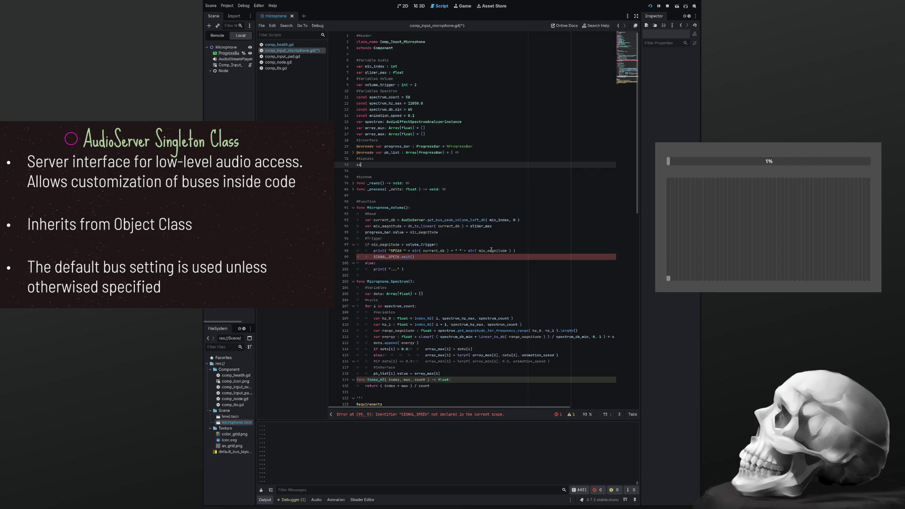
pyautogui.write('gnal SI')
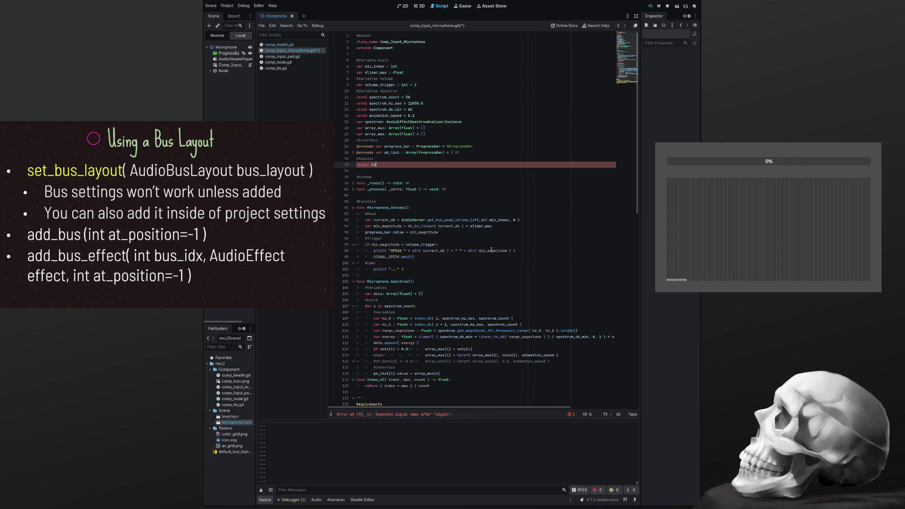
pyautogui.write('GNAL')
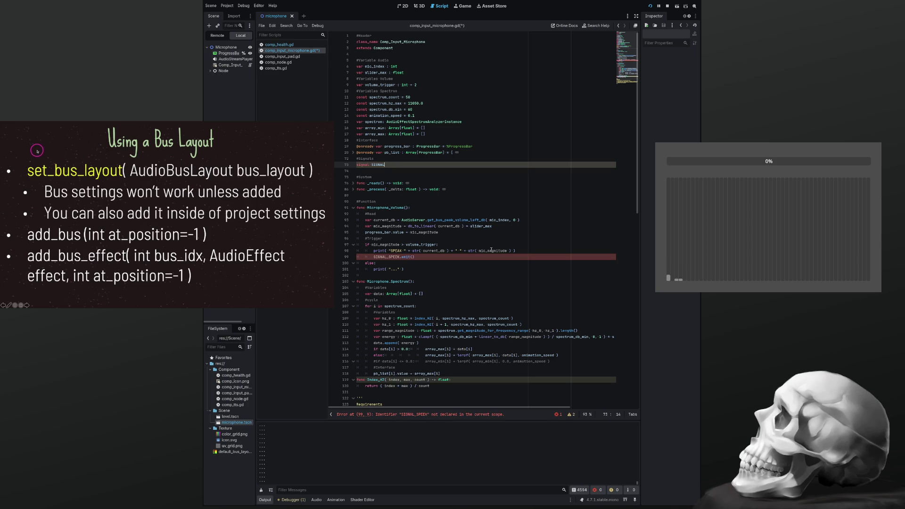
pyautogui.write('_')
pyautogui.write('SPEEK')
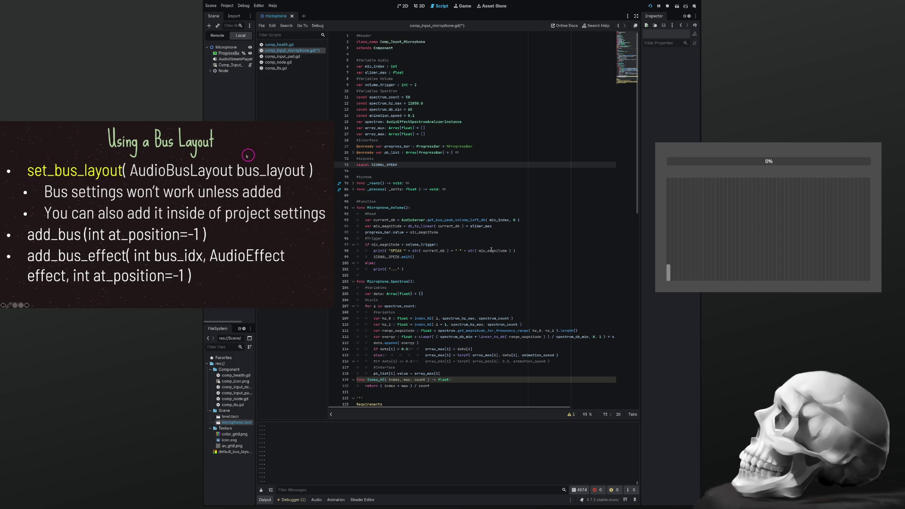
# Open the comp_health.gd script
pyautogui.click(271, 45)
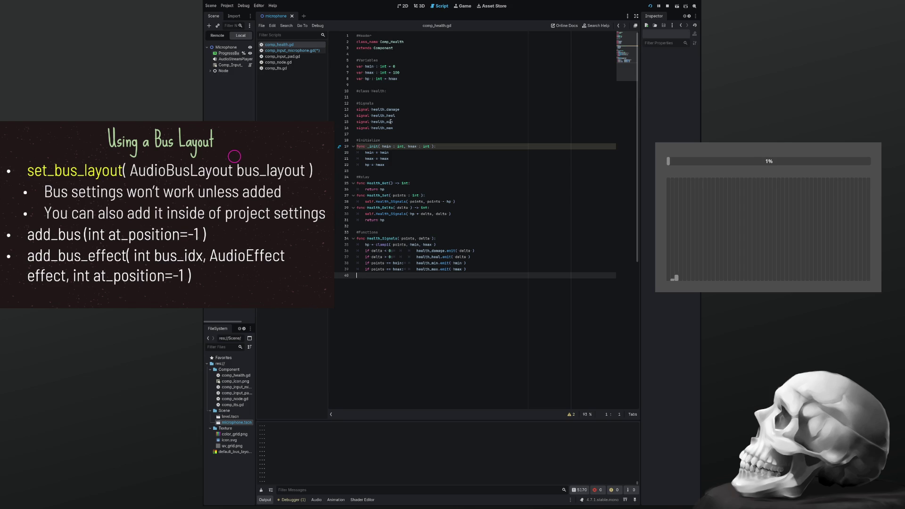
# Glance at the 2D scene, reopen comp_input_microphone.gd, and pause the tutorial video
pyautogui.click(403, 6)
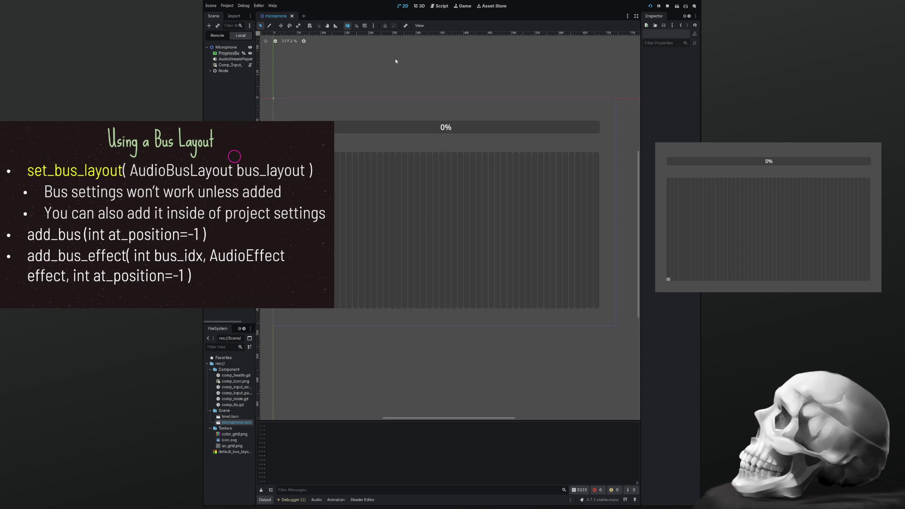
pyautogui.click(437, 7)
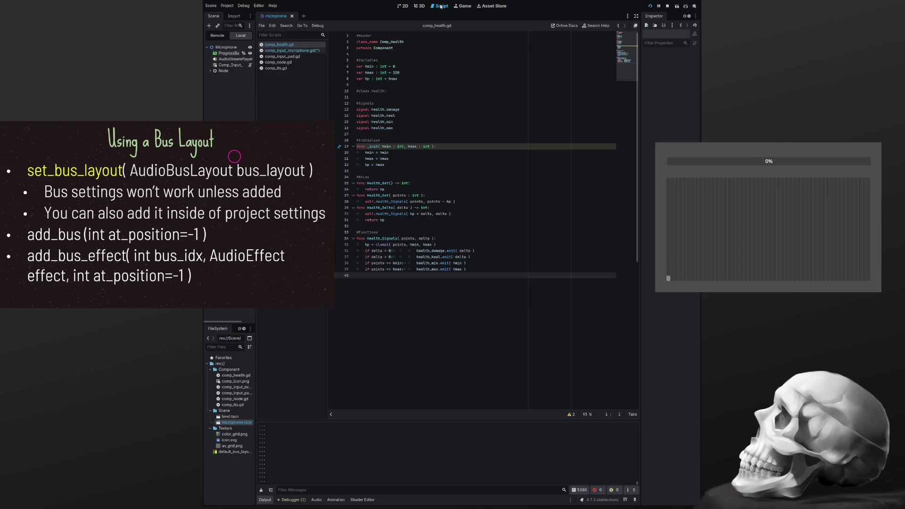
pyautogui.click(301, 51)
pyautogui.moveTo(234, 156)
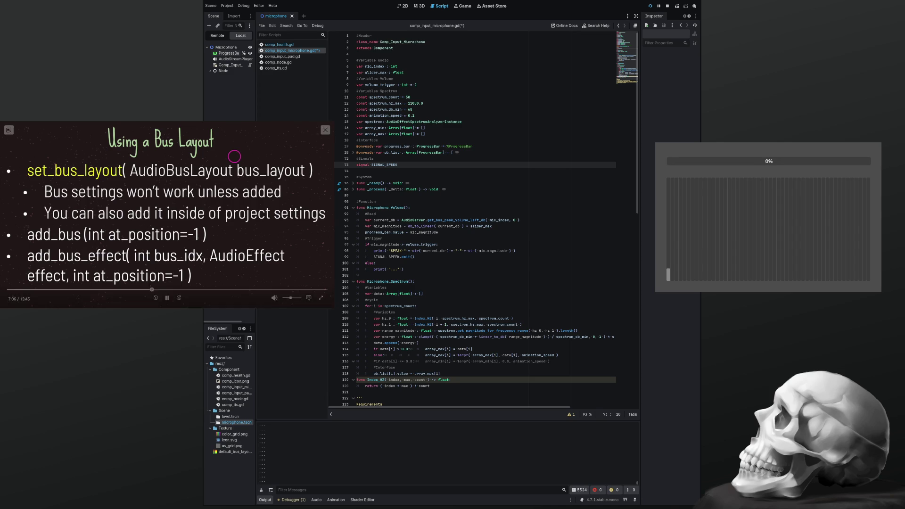
pyautogui.click(234, 156)
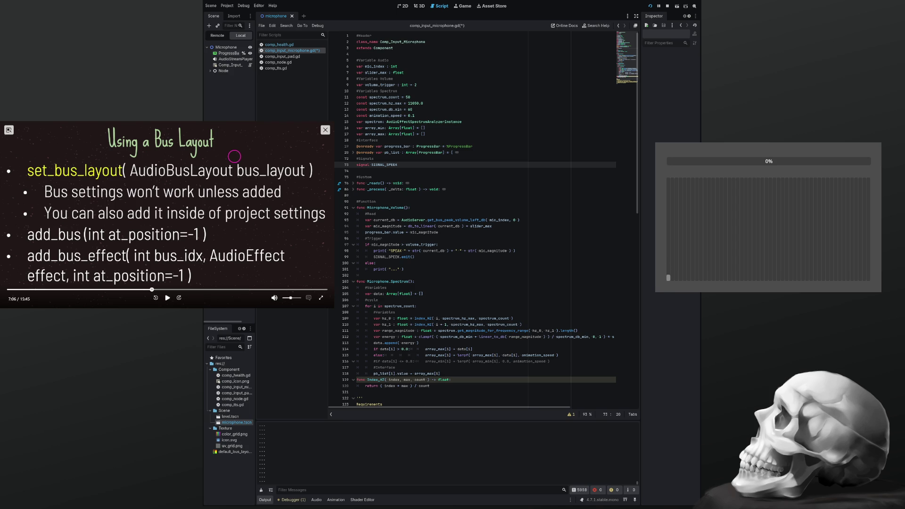
# Rename the signal to speak_active in its declaration and emit call, then save the script
pyautogui.doubleClick(384, 165)
pyautogui.write('spp')
pyautogui.write('eek')
pyautogui.write('_')
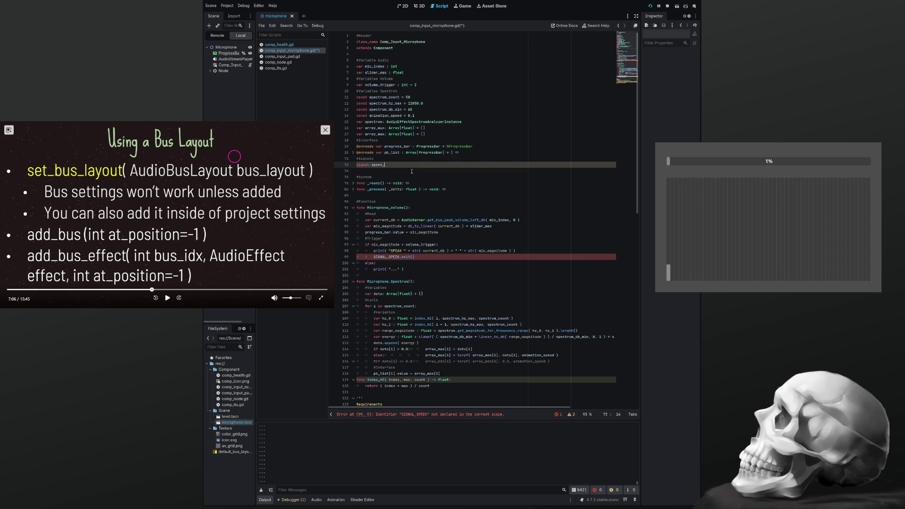
pyautogui.write('active')
pyautogui.doubleClick(392, 165)
pyautogui.hotkey('ctrl', 'c')
pyautogui.doubleClick(398, 257)
pyautogui.hotkey('ctrl', 'v')
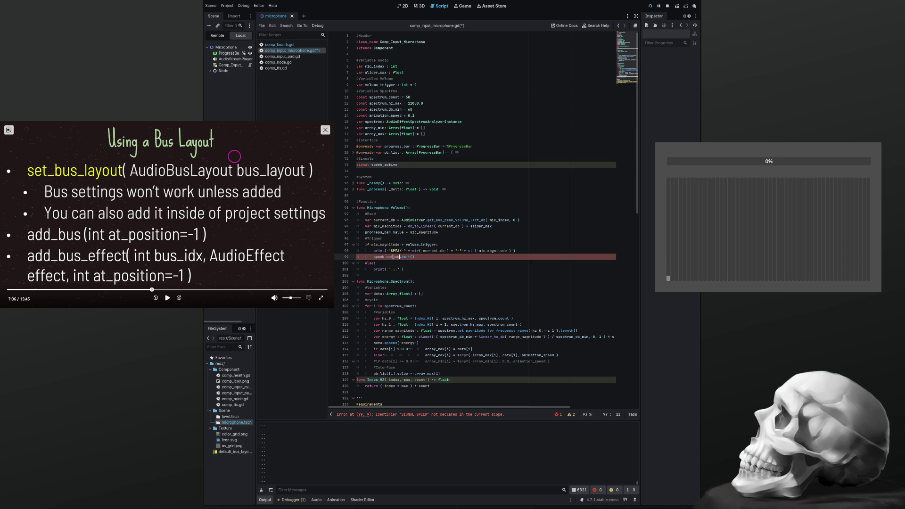
pyautogui.hotkey('ctrl', 's')
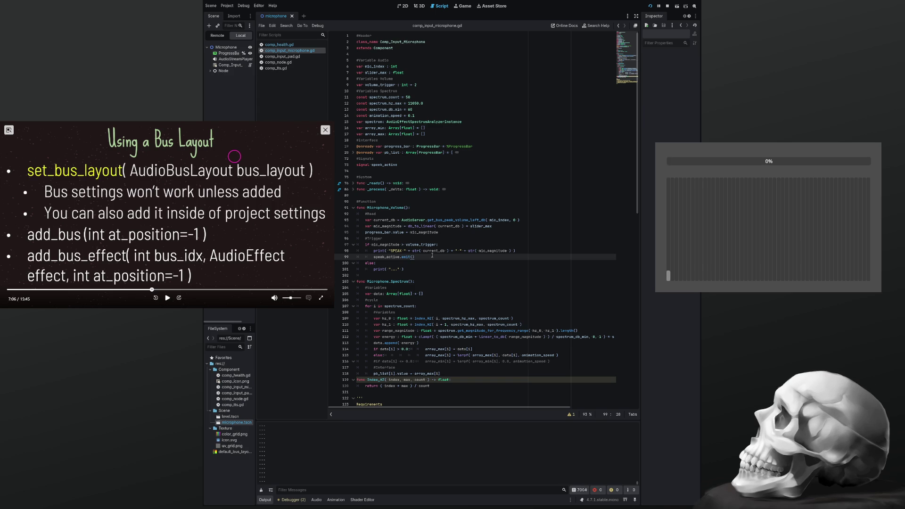
# Select the Microphone root node and view the scene in the 2D editor
pyautogui.scroll(-5, 432, 255)
pyautogui.scroll(5, 432, 255)
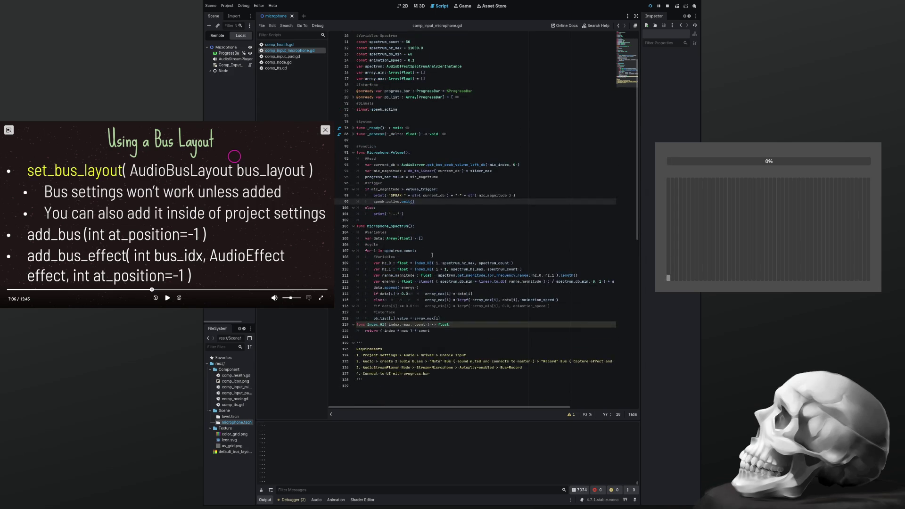
pyautogui.click(226, 47)
pyautogui.click(403, 5)
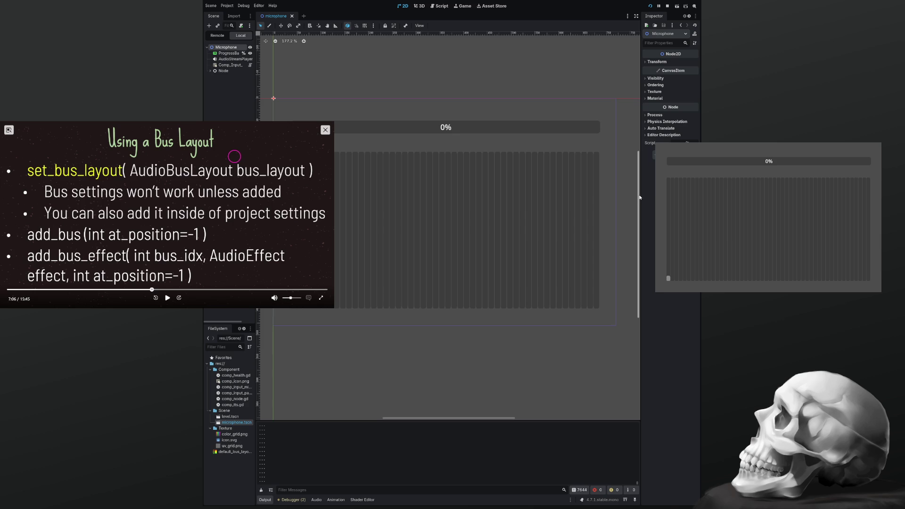
# Show the Comp_Input node's signals, including speak_active, and return to the microphone script
pyautogui.moveTo(622, 193); pyautogui.dragTo(580, 194)
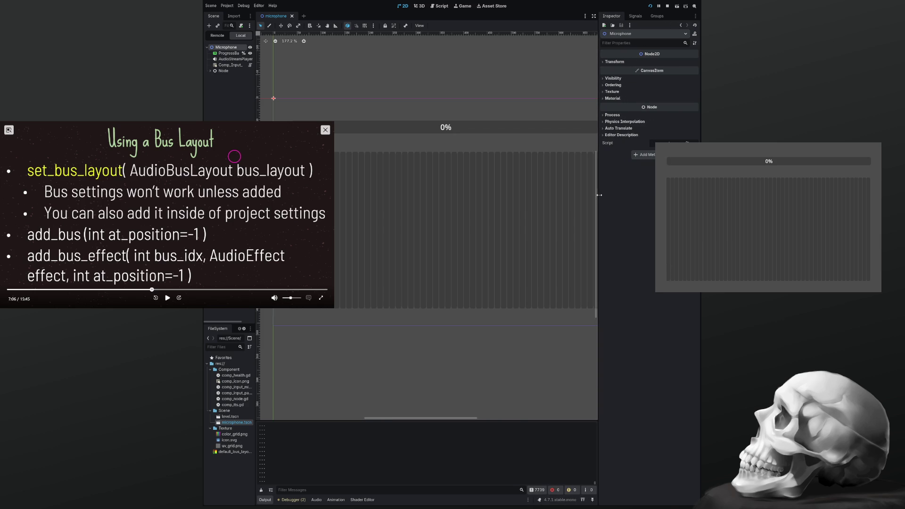
pyautogui.click(635, 17)
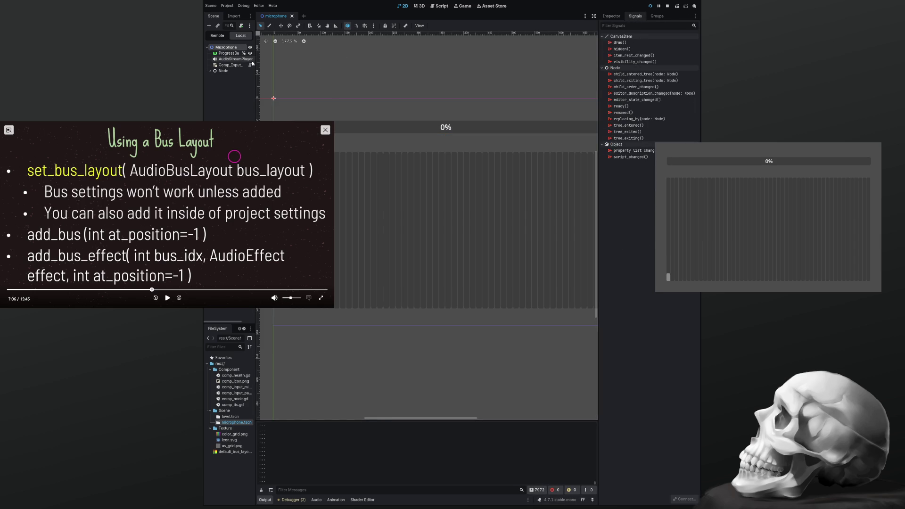
pyautogui.click(224, 66)
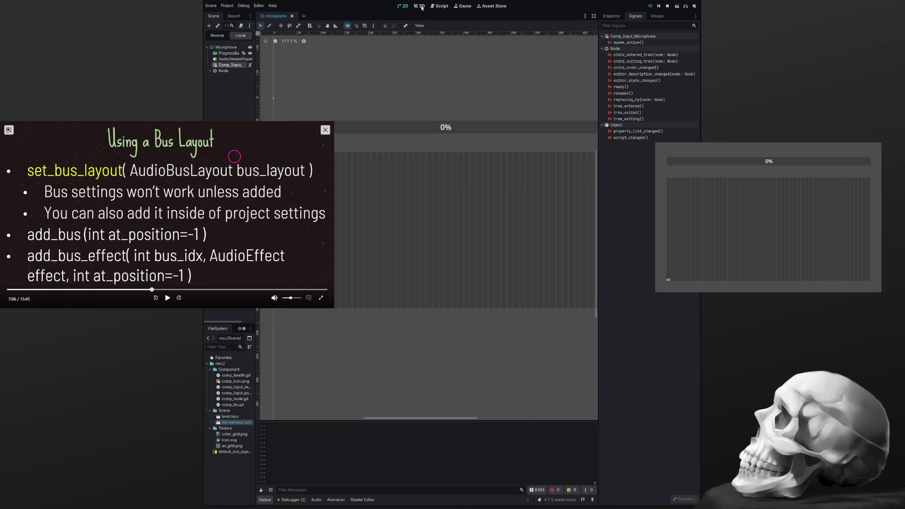
pyautogui.click(439, 6)
# Declare 'signal speak_mute' on a new line below the speak_active declaration
pyautogui.click(407, 163)
pyautogui.press('Return')
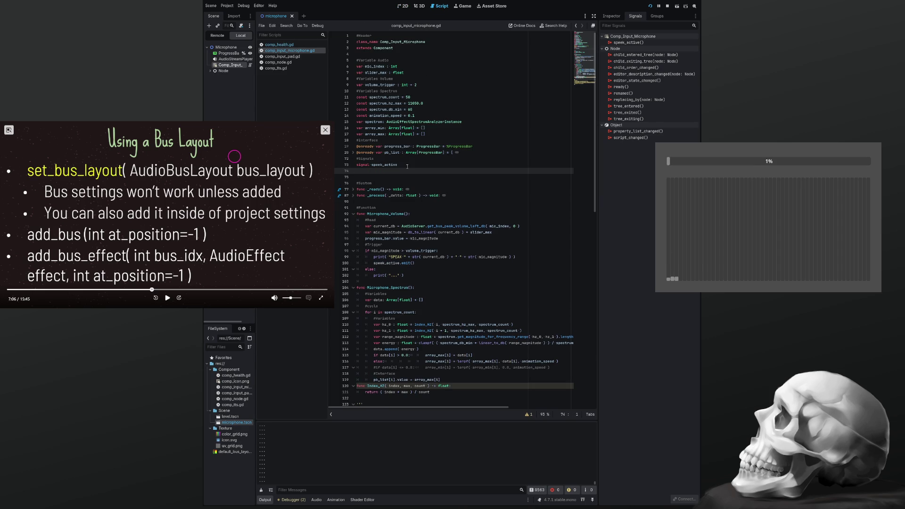
pyautogui.write('signal ')
pyautogui.write('speak_')
pyautogui.write('mute')
pyautogui.press('Down')
# Add speak_mute.emit() in the else branch after the print, and save the script
pyautogui.press('Down')
pyautogui.press('Down')
pyautogui.press('Down')
pyautogui.press('Up')
pyautogui.press('End')
pyautogui.hotkey('shift', 'Home')
pyautogui.hotkey('ctrl', 'c')
pyautogui.press('Down')
pyautogui.press('Down')
pyautogui.press('End')
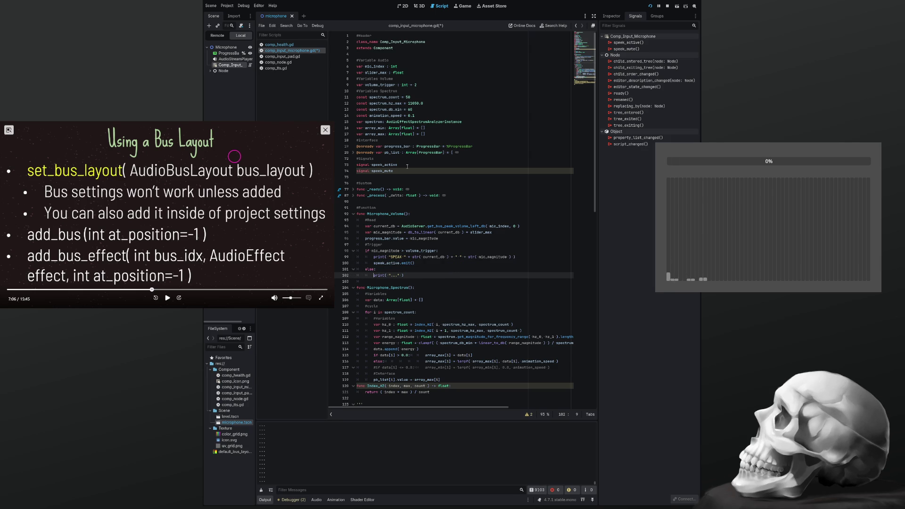
pyautogui.press('Return')
pyautogui.hotkey('ctrl', 'v')
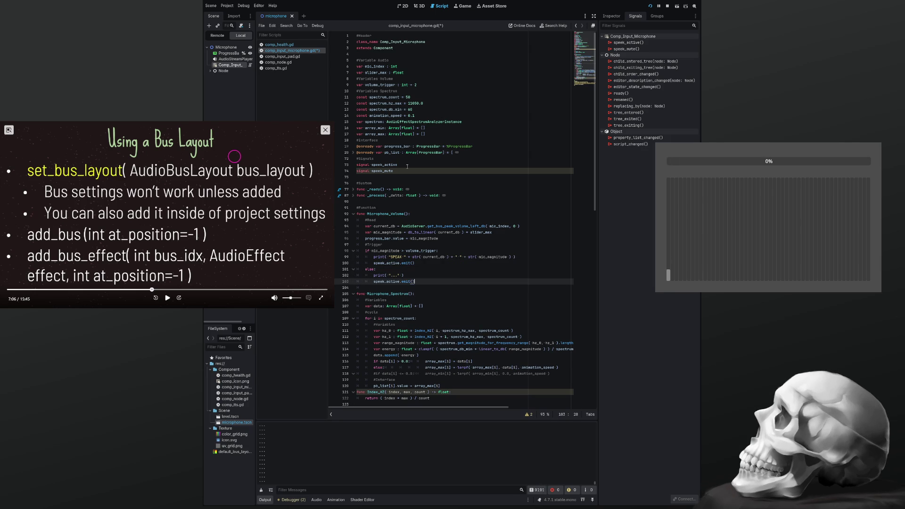
pyautogui.press('Left')
pyautogui.press('Left')
pyautogui.press('Left')
pyautogui.press('Delete')
pyautogui.press('Delete')
pyautogui.press('Delete')
pyautogui.write('mute')
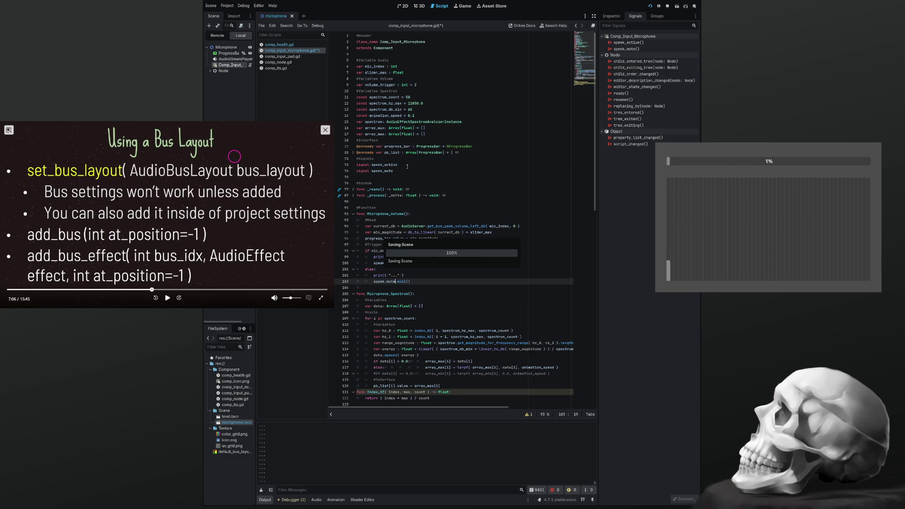
pyautogui.hotkey('ctrl', 's')
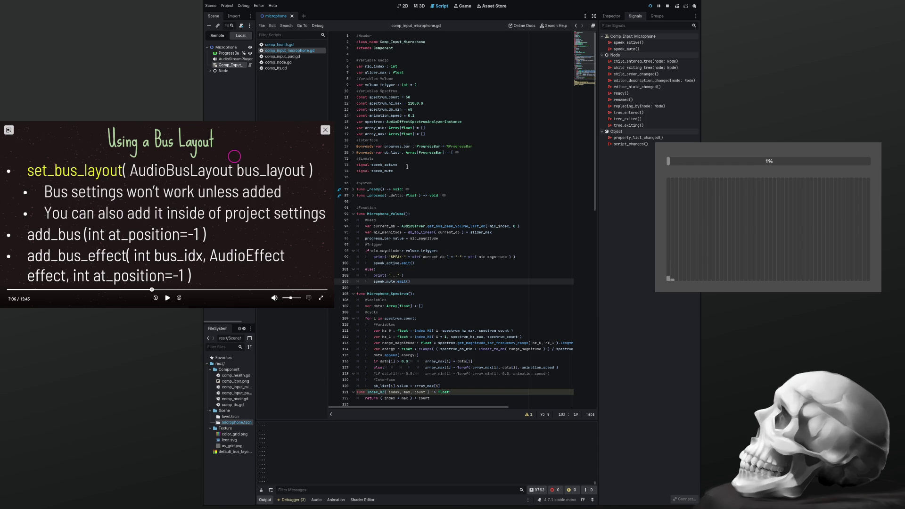
# Expand the folded _process function and move down to the spectrum function's #cycle line
pyautogui.scroll(-4, 407, 167)
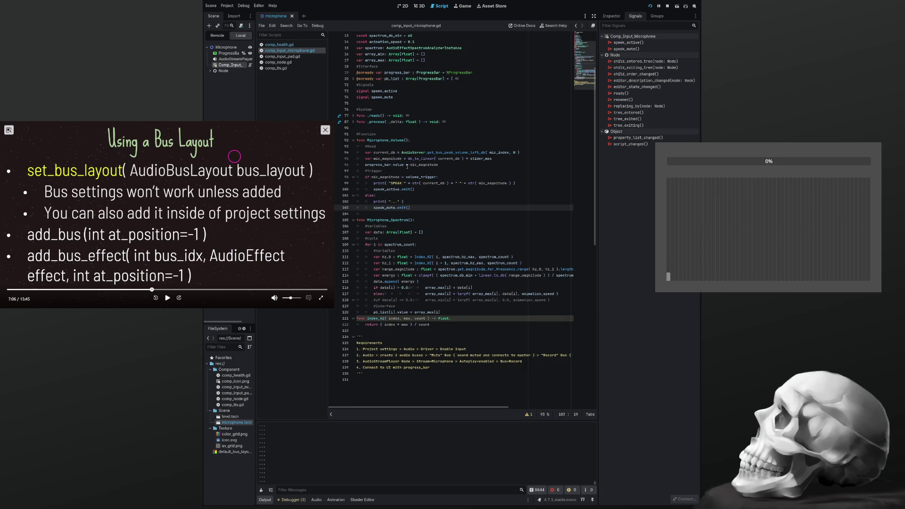
pyautogui.scroll(4, 408, 166)
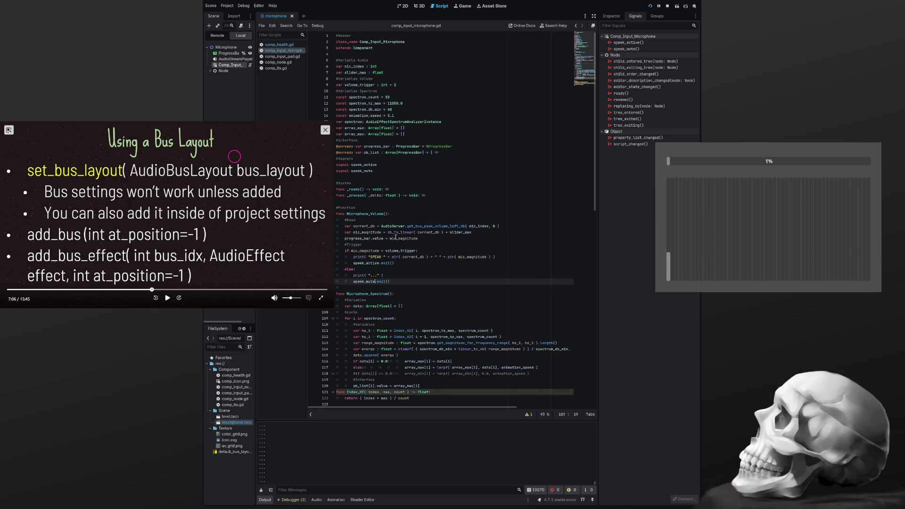
pyautogui.scroll(-3, 396, 238)
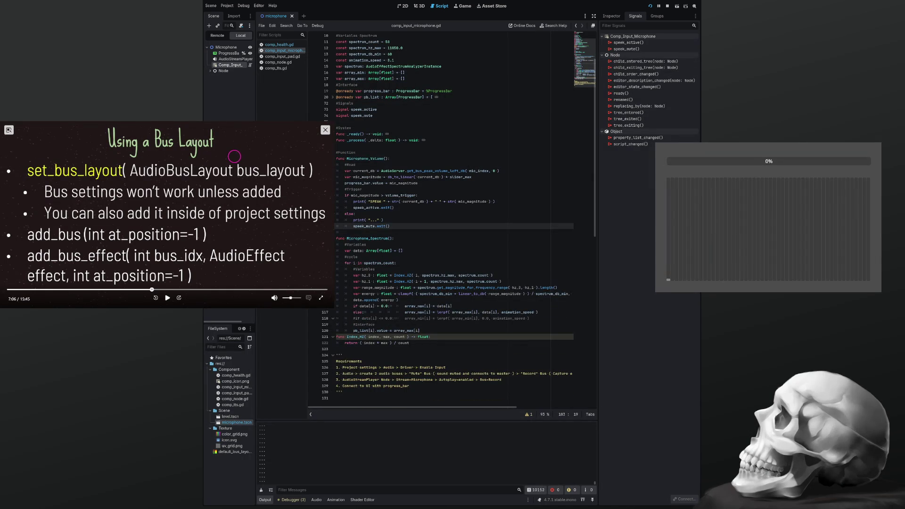
pyautogui.click(333, 140)
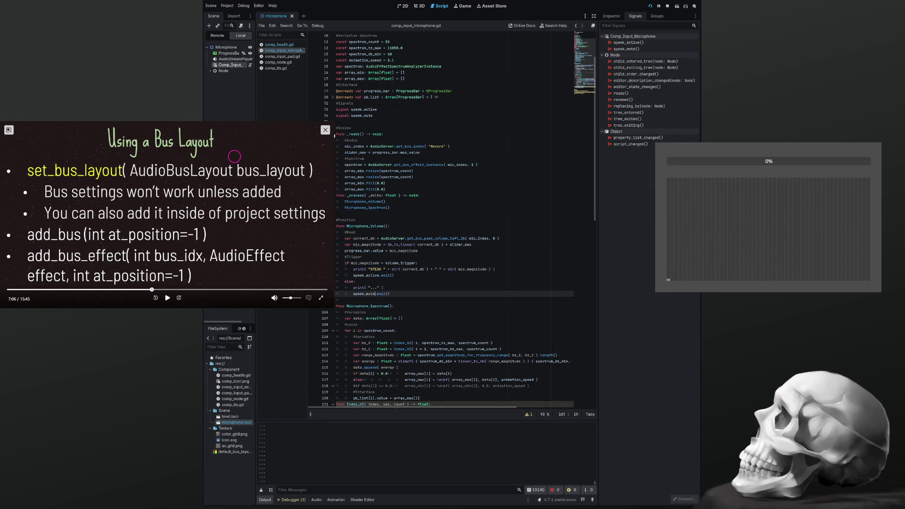
pyautogui.scroll(-3, 413, 193)
pyautogui.scroll(15, 413, 193)
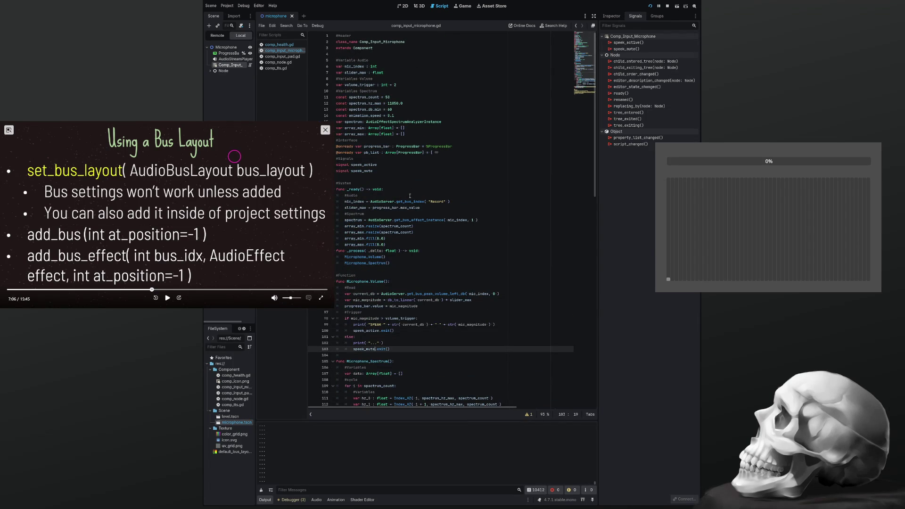
pyautogui.scroll(-6, 409, 195)
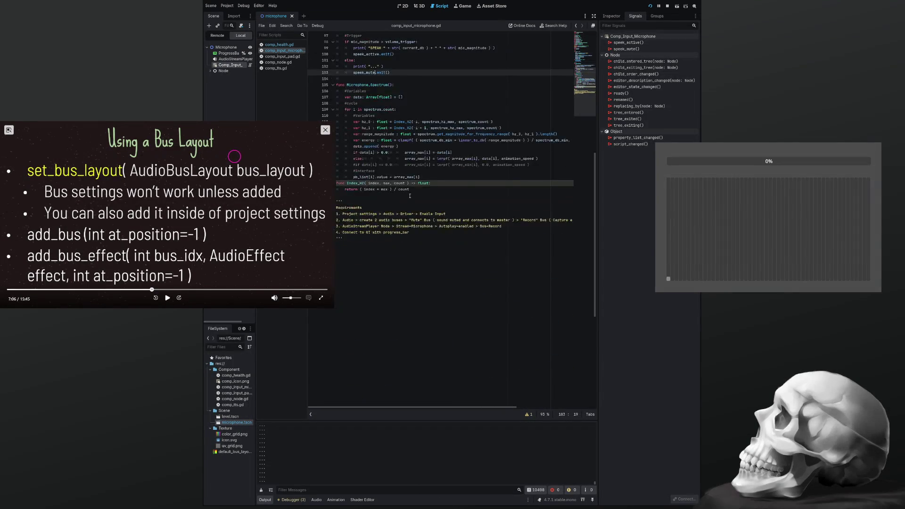
pyautogui.scroll(-1, 409, 196)
pyautogui.scroll(-1, 413, 251)
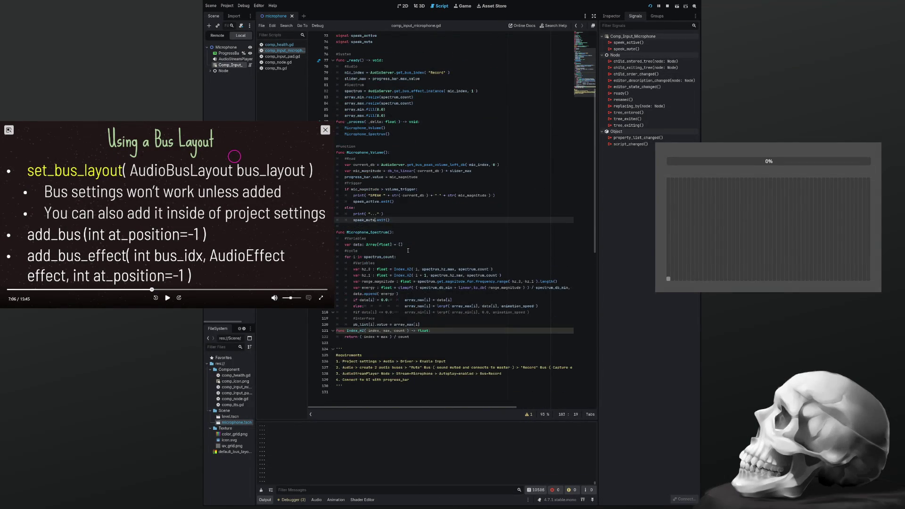
pyautogui.click(414, 250)
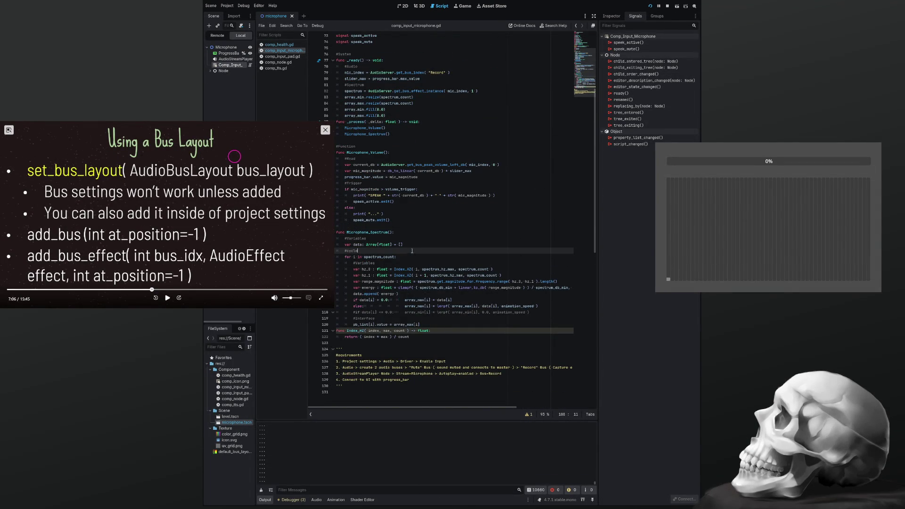
# Delete the stray blank line, widen the script list for full names, and resume the tutorial
pyautogui.click(371, 227)
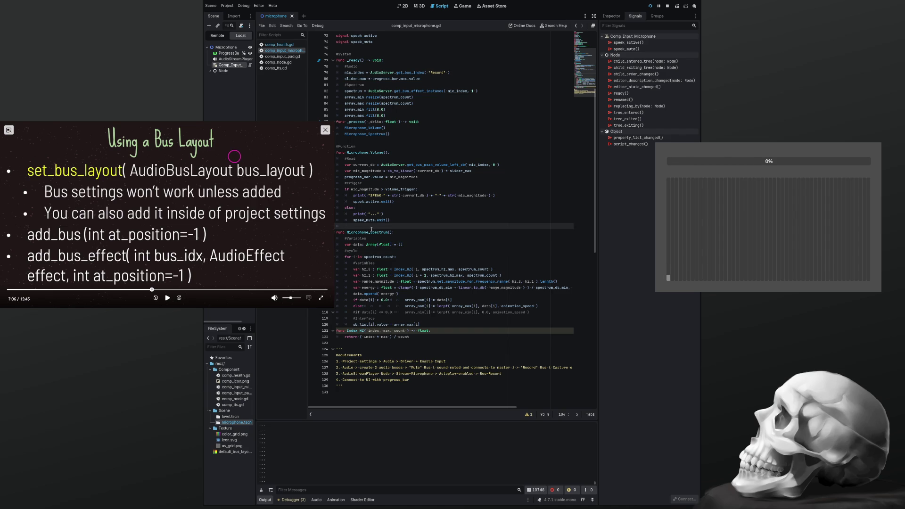
pyautogui.press('BackSpace')
pyautogui.press('BackSpace')
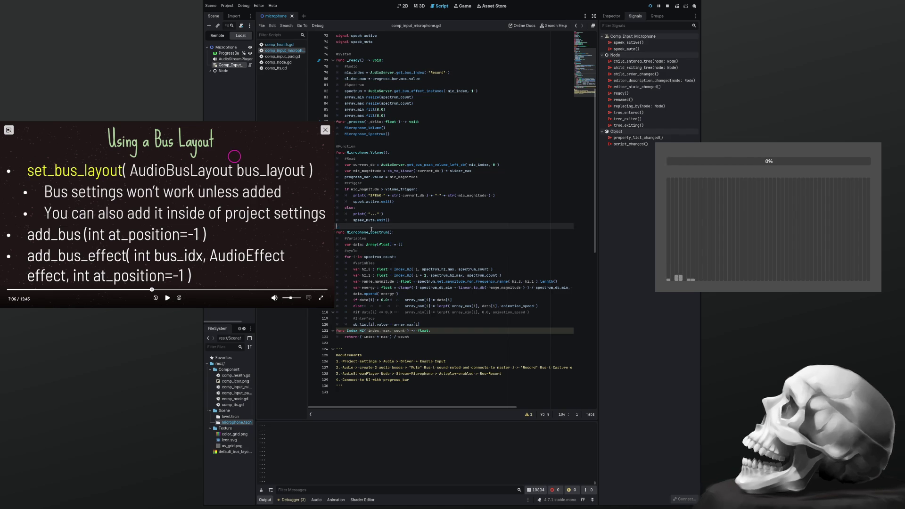
pyautogui.scroll(15, 371, 229)
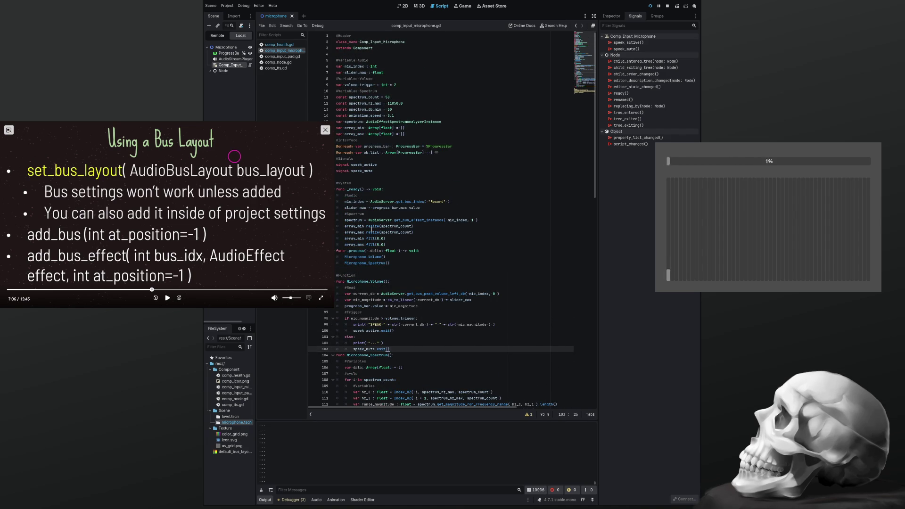
pyautogui.scroll(-4, 371, 229)
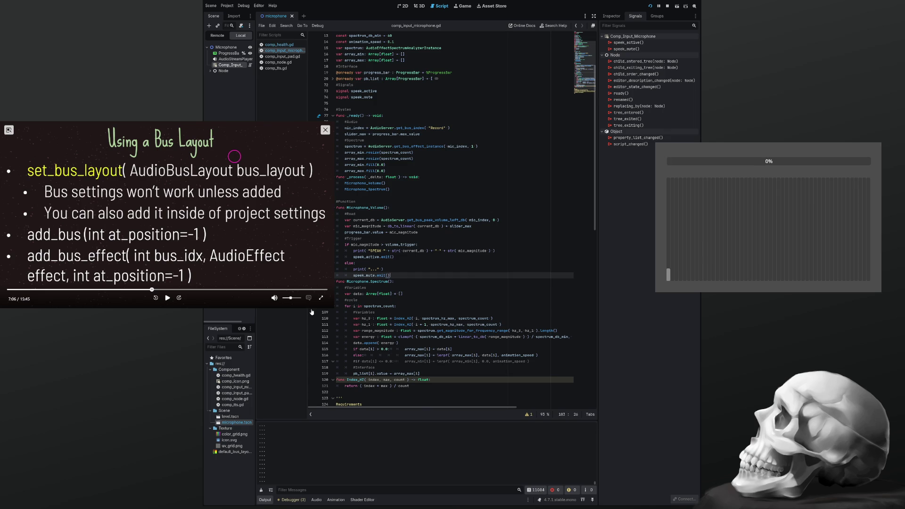
pyautogui.moveTo(312, 312); pyautogui.dragTo(324, 309)
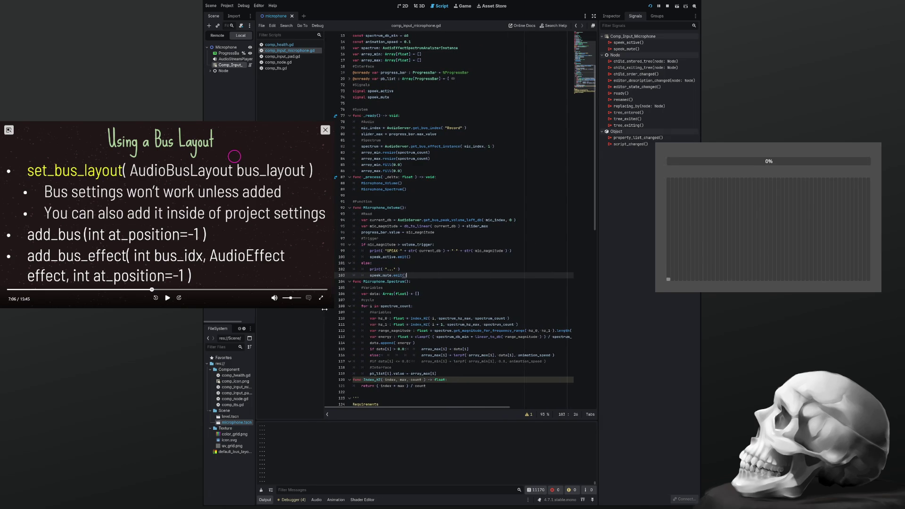
pyautogui.click(168, 298)
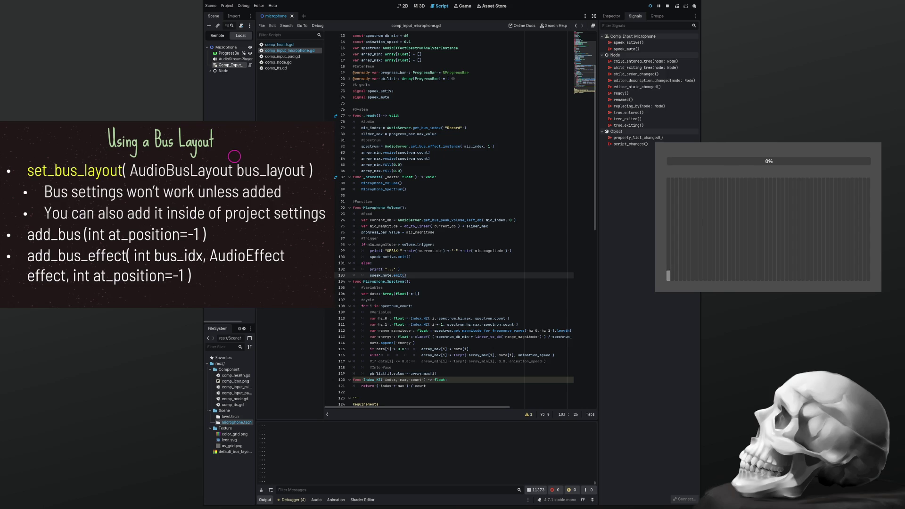
# End the microphone scene's test run and put the caret on the spectrum loop line 108
pyautogui.moveTo(52, 162)
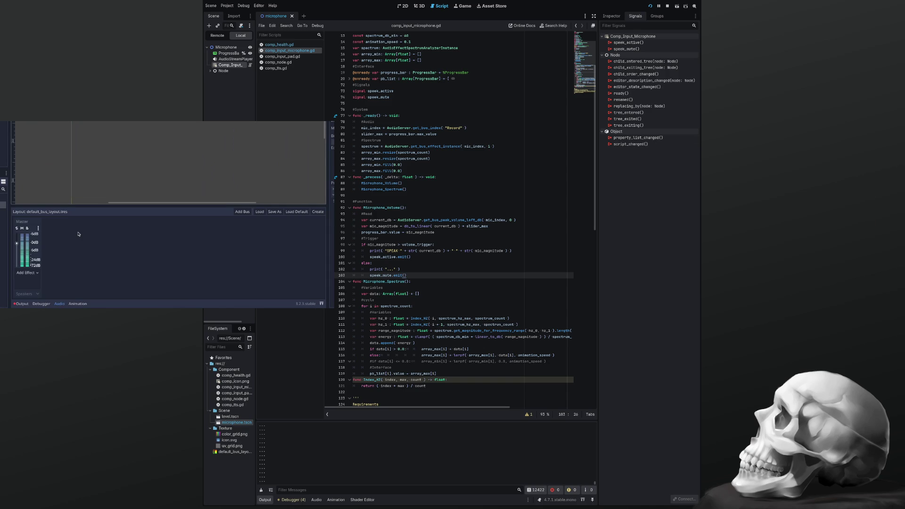
pyautogui.click(435, 305)
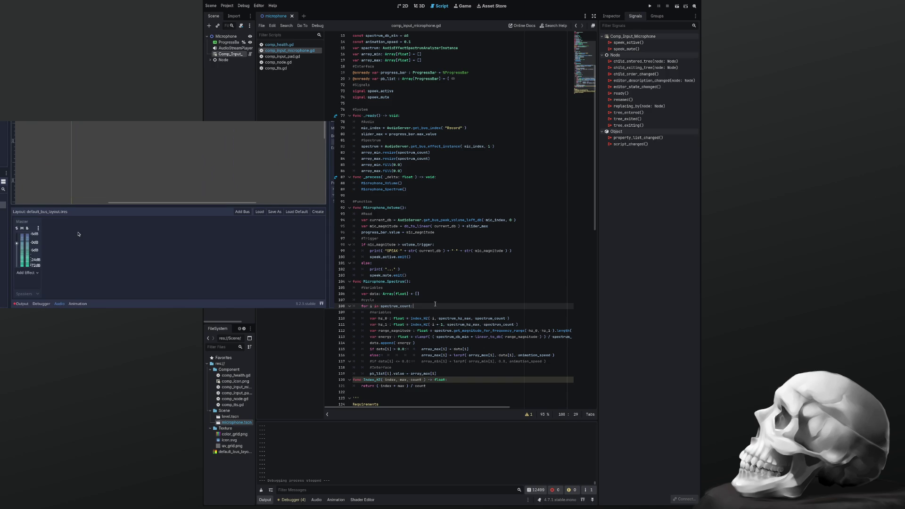
# Show the Audio bus layout: Master, Mute, and Record with Capture and spectrum analyser
pyautogui.scroll(-3, 435, 304)
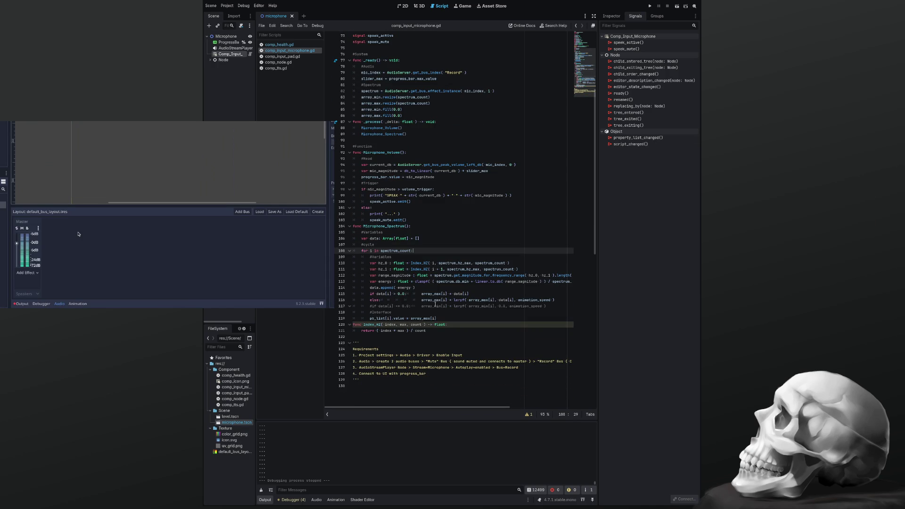
pyautogui.scroll(1, 435, 304)
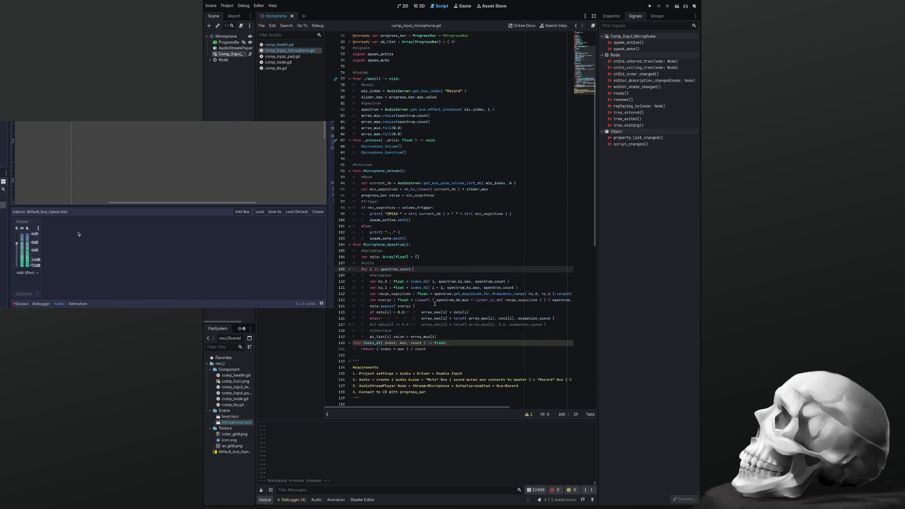
pyautogui.scroll(-1, 435, 304)
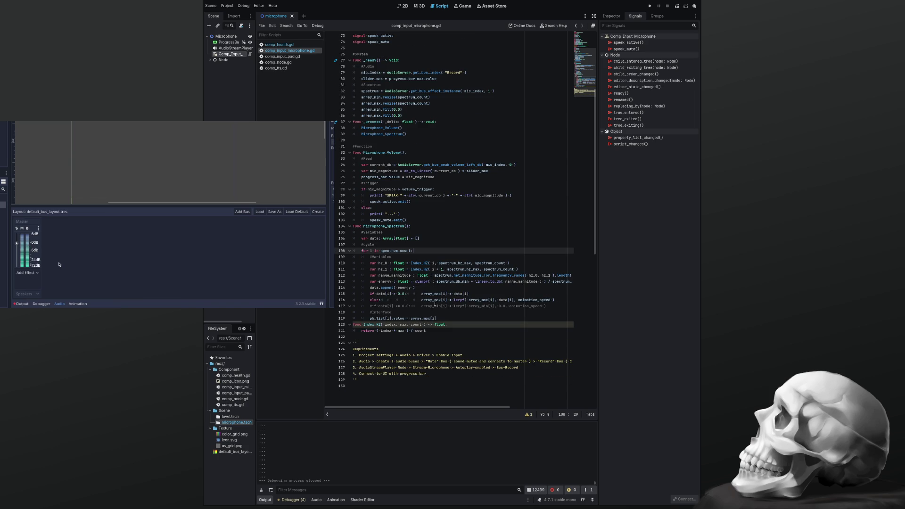
pyautogui.click(30, 222)
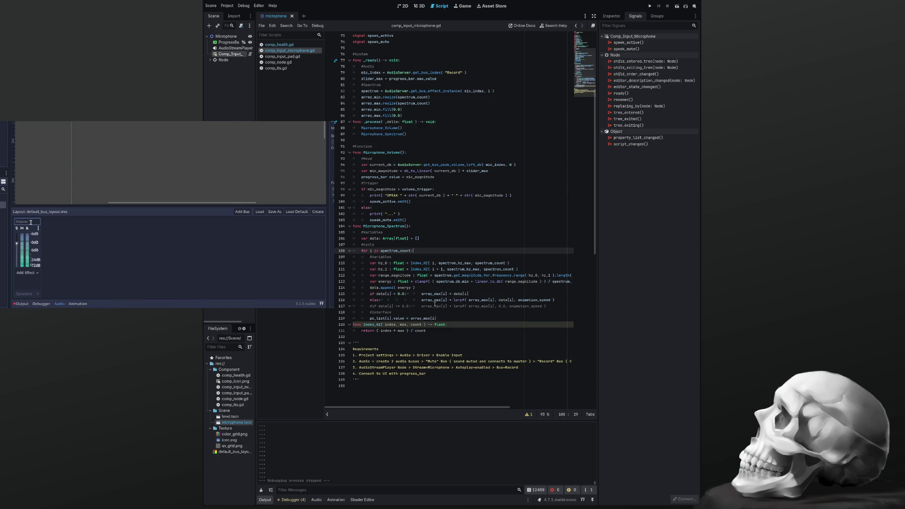
pyautogui.click(34, 294)
pyautogui.click(316, 500)
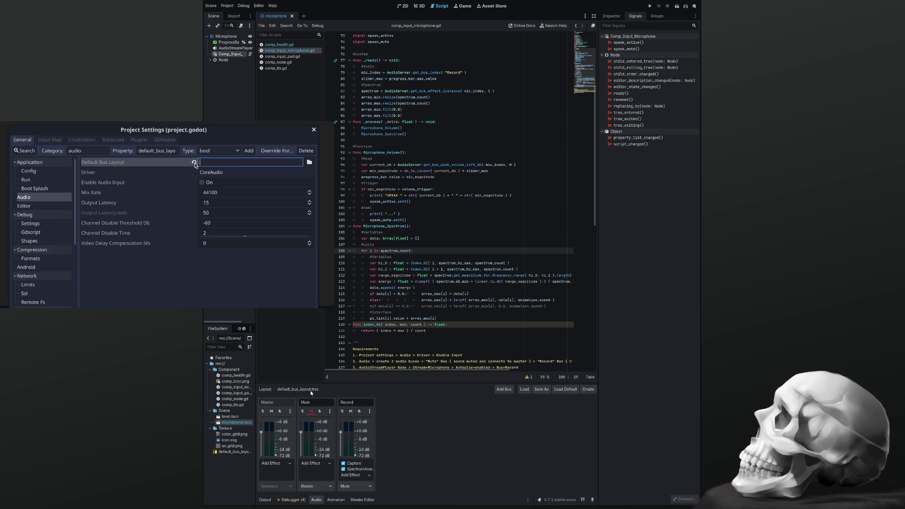
# Reduce Index_HZ's parameters to just index, removing the max and count parameters
pyautogui.click(194, 162)
pyautogui.click(461, 269)
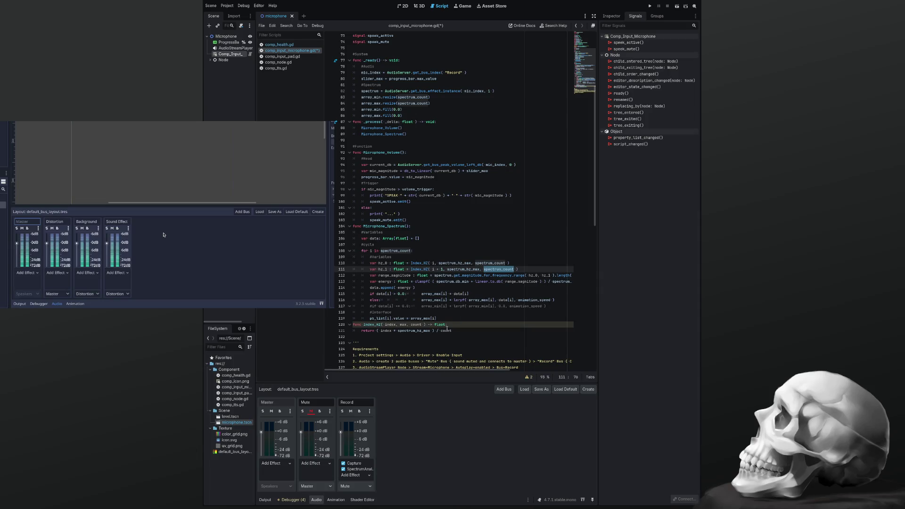
pyautogui.click(437, 325)
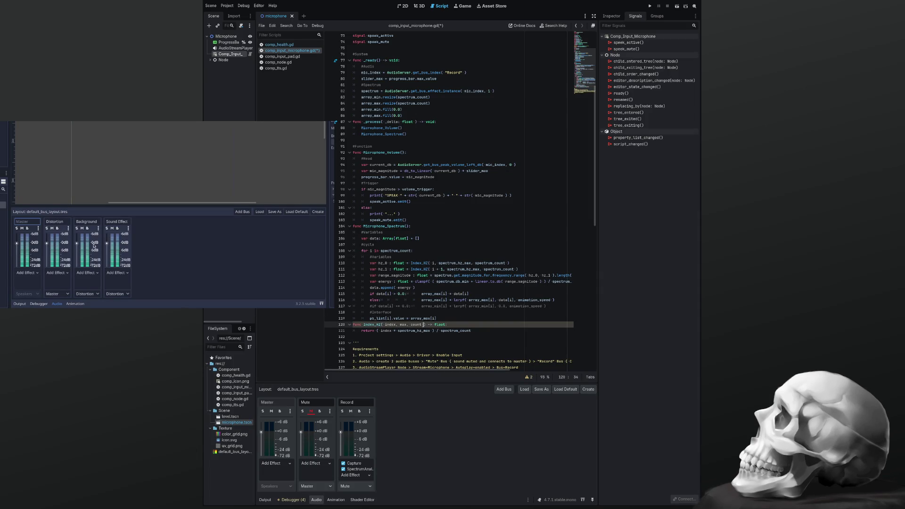
pyautogui.press('BackSpace')
pyautogui.press('BackSpace')
pyautogui.press('BackSpace')
# Trim both Index_HZ calls on lines 110 and 111 to one argument and save the script
pyautogui.click(435, 263)
pyautogui.hotkey('shift', 'End')
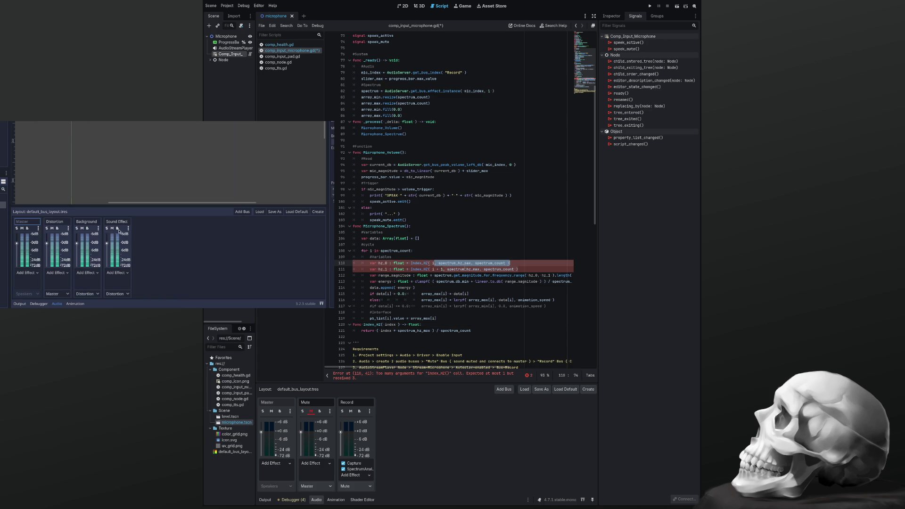
pyautogui.press('BackSpace')
pyautogui.write(')')
pyautogui.press('Down')
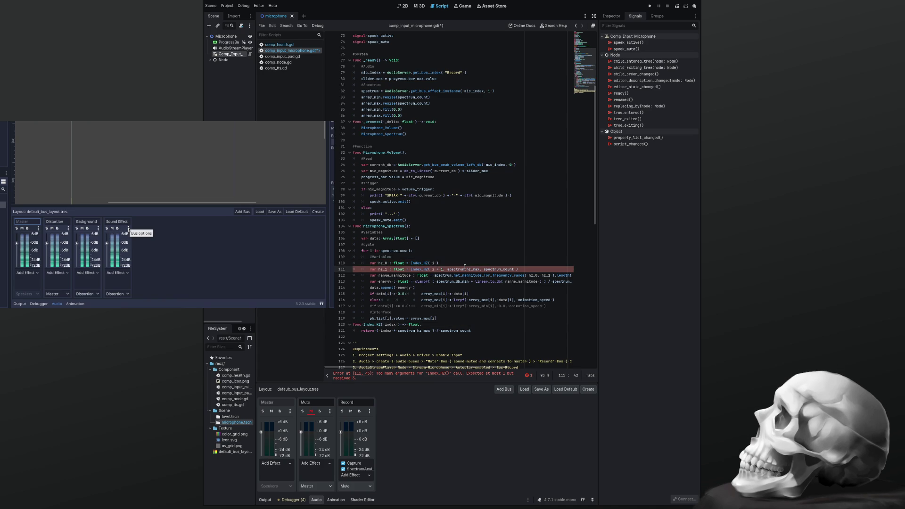
pyautogui.hotkey('shift', 'End')
pyautogui.write(')')
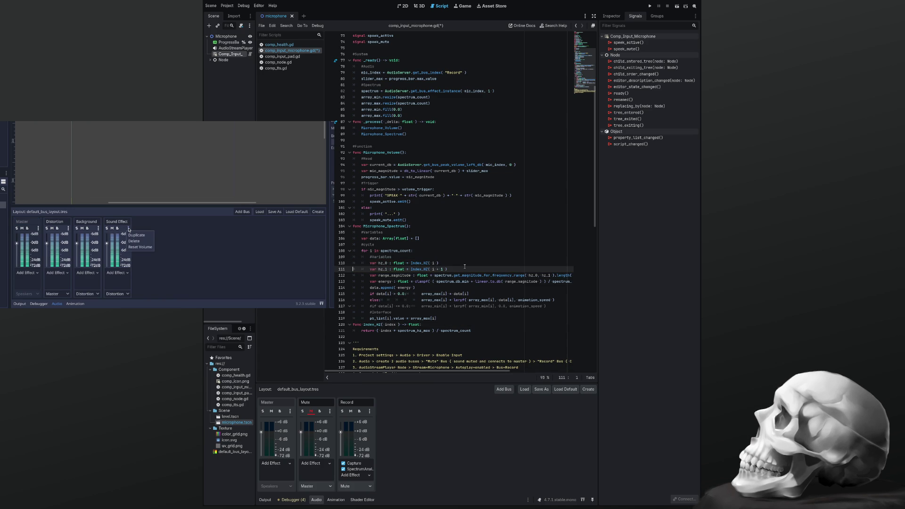
pyautogui.scroll(-4, 464, 267)
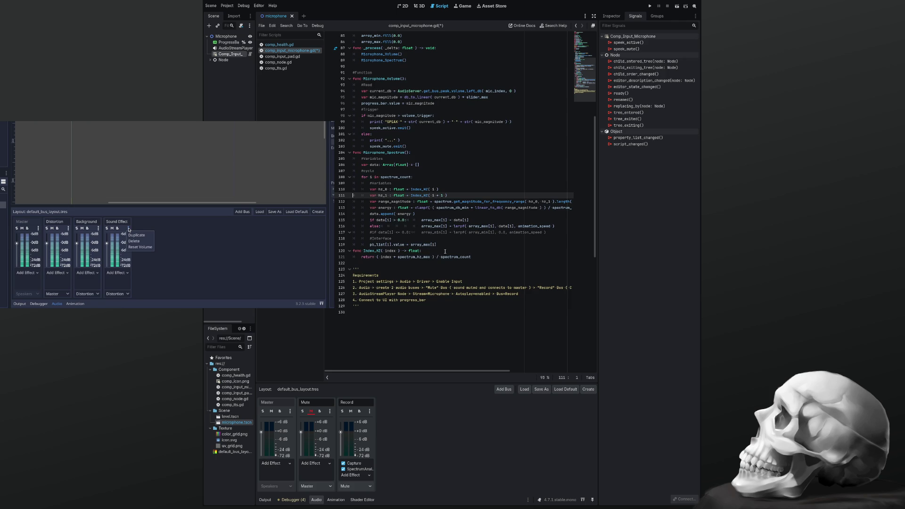
pyautogui.click(445, 251)
pyautogui.hotkey('ctrl', 's')
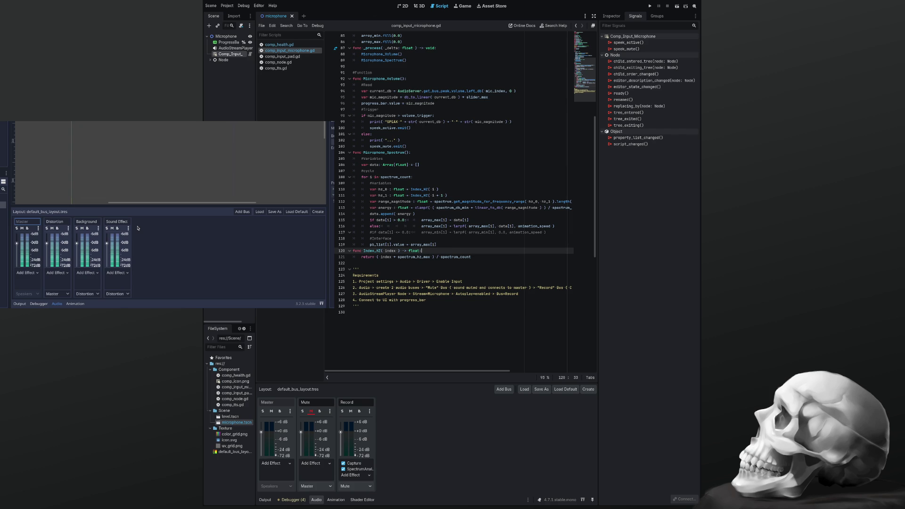
# Switch to the 2D view, zooming and panning until the progress bar and spectrum bars show
pyautogui.click(403, 6)
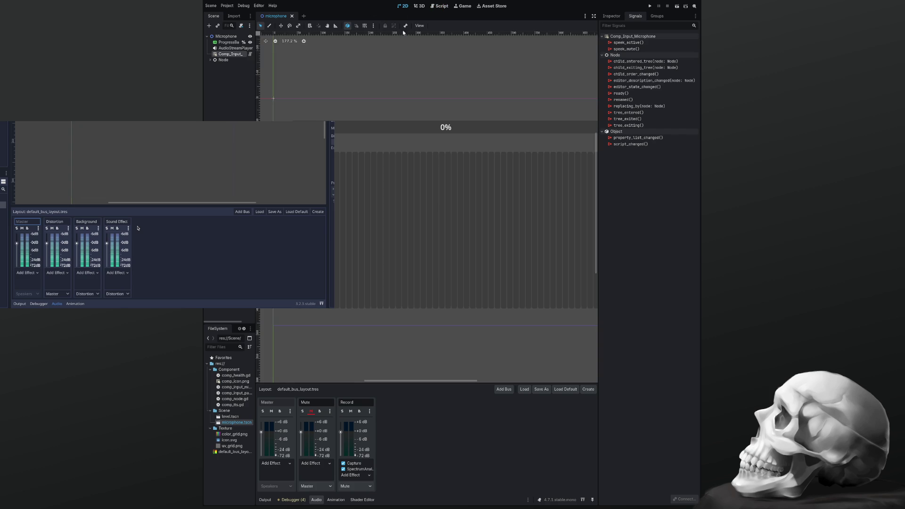
pyautogui.scroll(-2, 409, 134)
pyautogui.moveTo(409, 134)
pyautogui.mouseDown()
pyautogui.moveTo(424, 90)
pyautogui.moveTo(424, 100)
pyautogui.mouseUp()
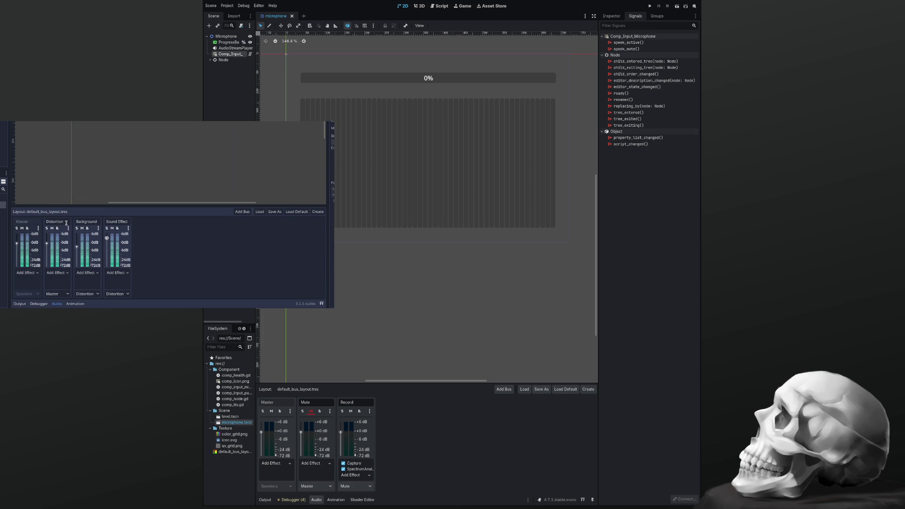
pyautogui.click(67, 273)
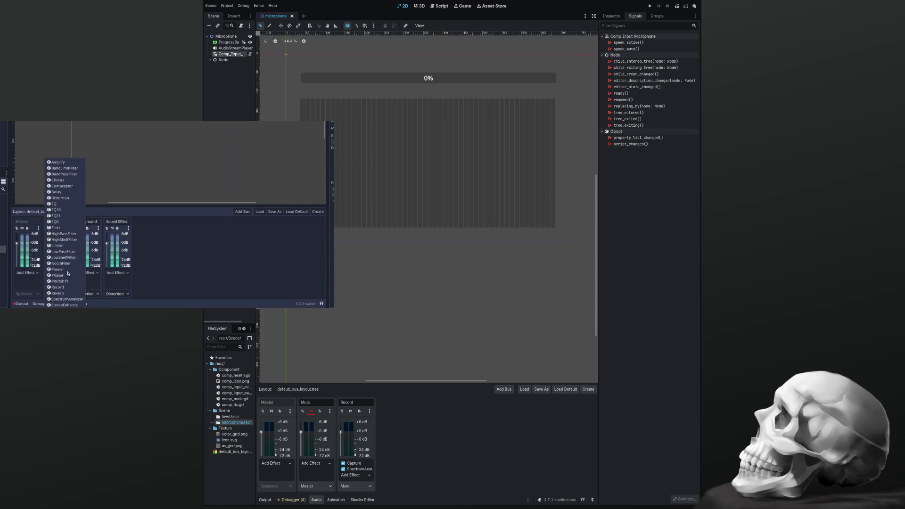
# Review the microphone scene's 0% level bar and the Record bus effects while the slides play
pyautogui.click(60, 199)
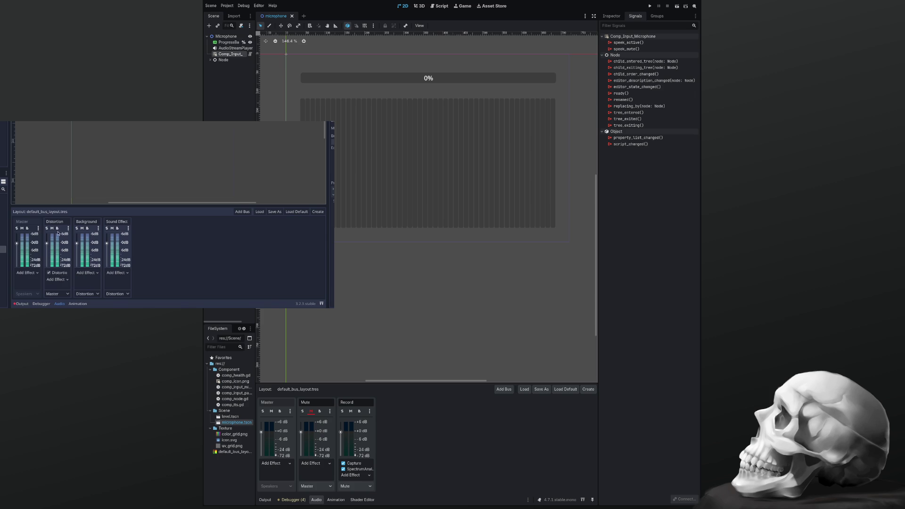
pyautogui.moveTo(59, 297)
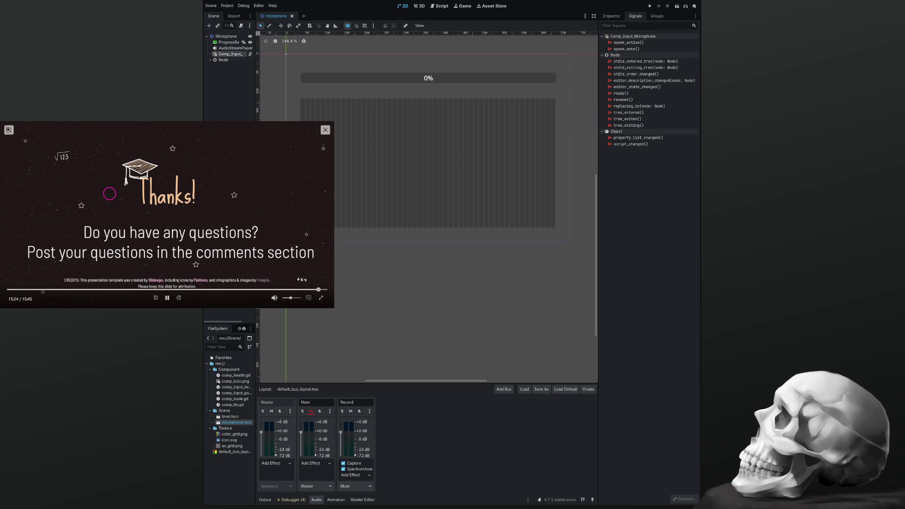
# Close the floating slide video window and bring back the comp_input_microphone.gd script
pyautogui.click(325, 129)
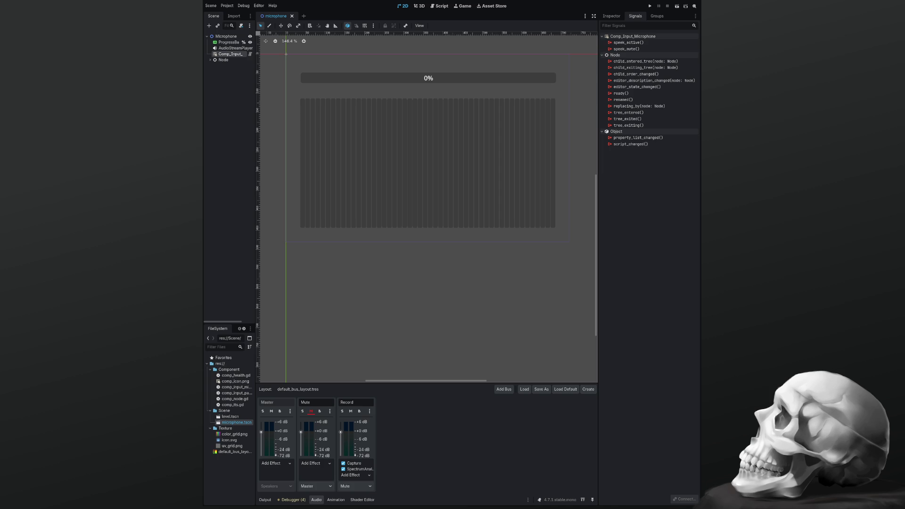
pyautogui.click(445, 8)
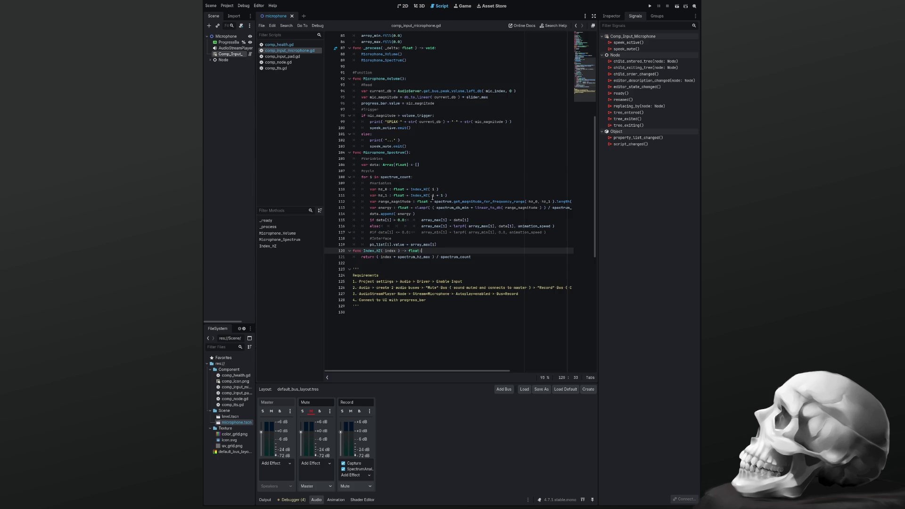
# Search the script for get_bus_effect_instance, finding its single match on line 82
pyautogui.doubleClick(441, 201)
pyautogui.hotkey('ctrl', 'f')
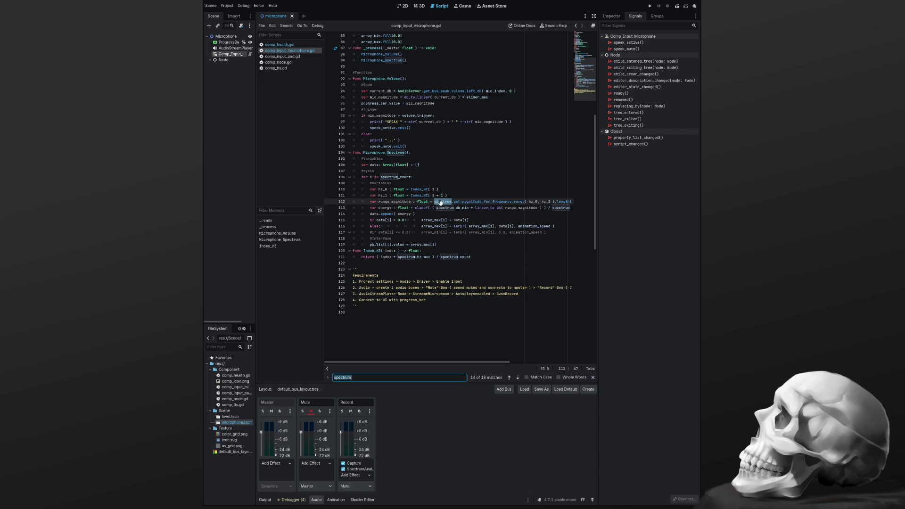
pyautogui.scroll(5, 441, 202)
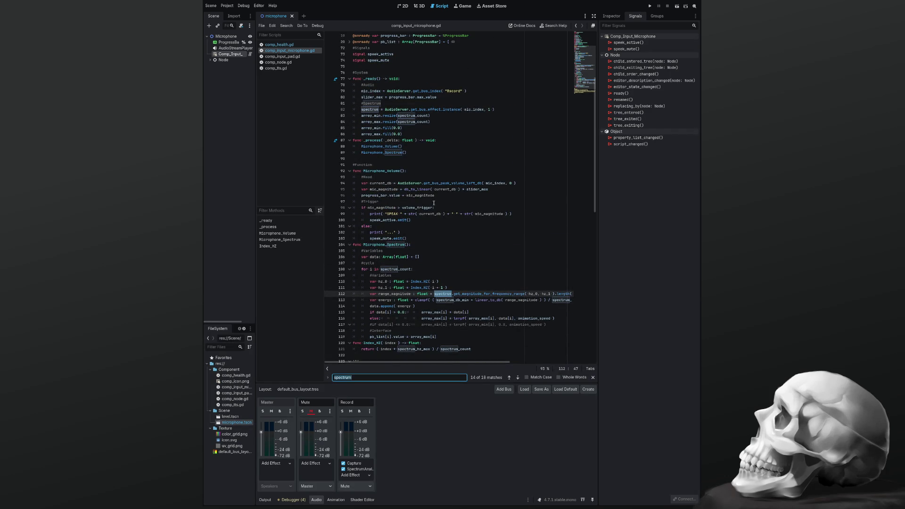
pyautogui.scroll(1, 437, 181)
pyautogui.moveTo(424, 128); pyautogui.dragTo(460, 128)
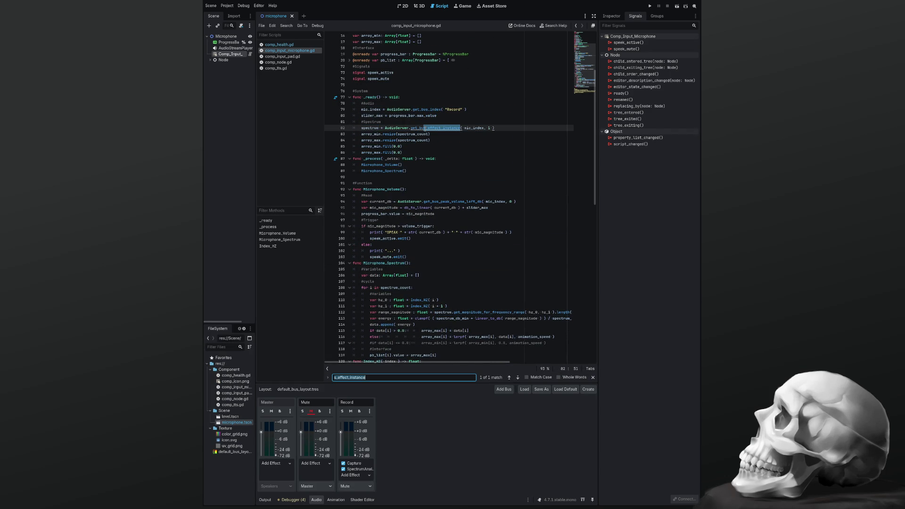
pyautogui.doubleClick(434, 127)
# Comment out the current_db line on line 94 and paste an editable copy below it
pyautogui.click(477, 115)
pyautogui.click(522, 202)
pyautogui.hotkey('shift', 'Home')
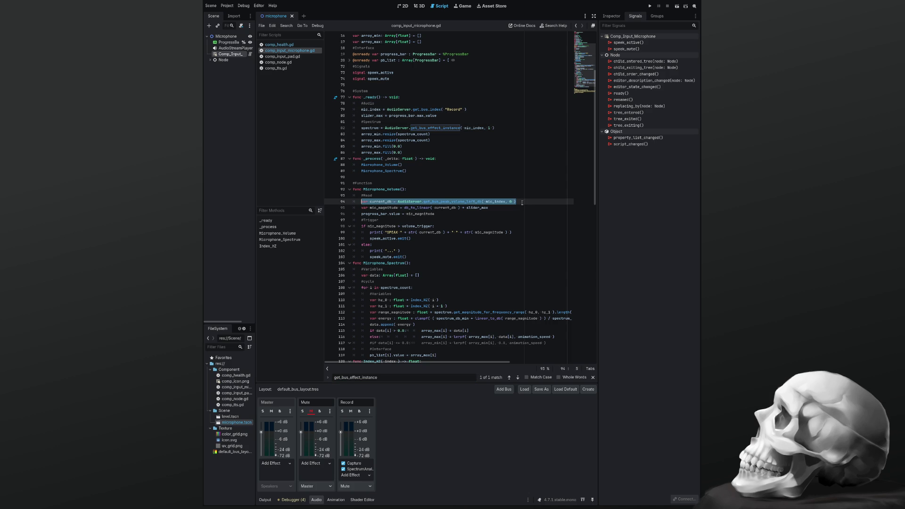
pyautogui.hotkey('ctrl', 'c')
pyautogui.hotkey('ctrl', 'k')
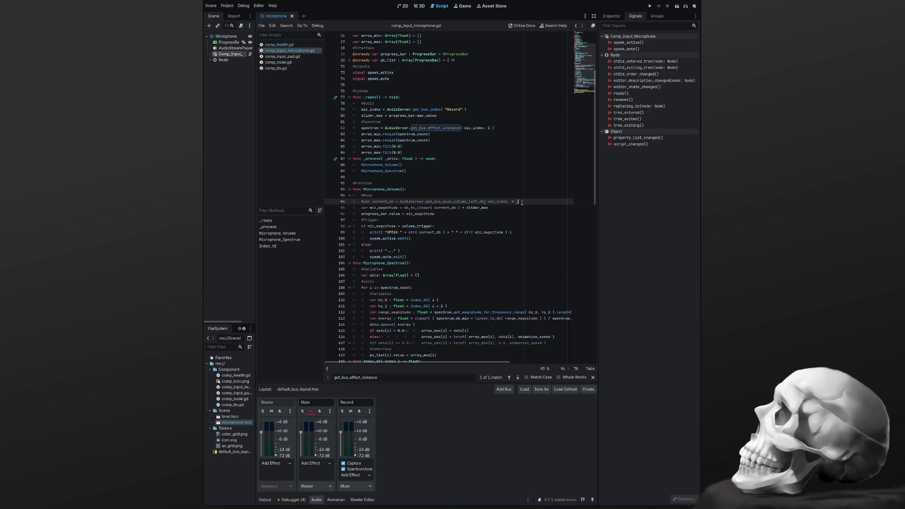
pyautogui.press('End')
pyautogui.press('Return')
pyautogui.hotkey('ctrl', 'v')
# Change the copy to get_bus_volume_db( mic_index ), save, and test-run the scene
pyautogui.press('Left')
pyautogui.press('Left')
pyautogui.press('Left')
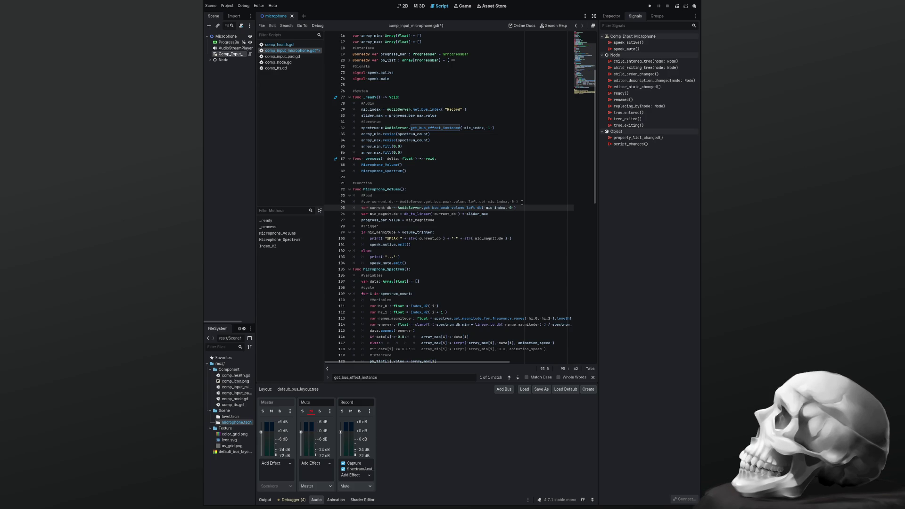
pyautogui.hotkey('shift', 'Right')
pyautogui.hotkey('shift', 'Right')
pyautogui.hotkey('shift', 'Right')
pyautogui.write('vo')
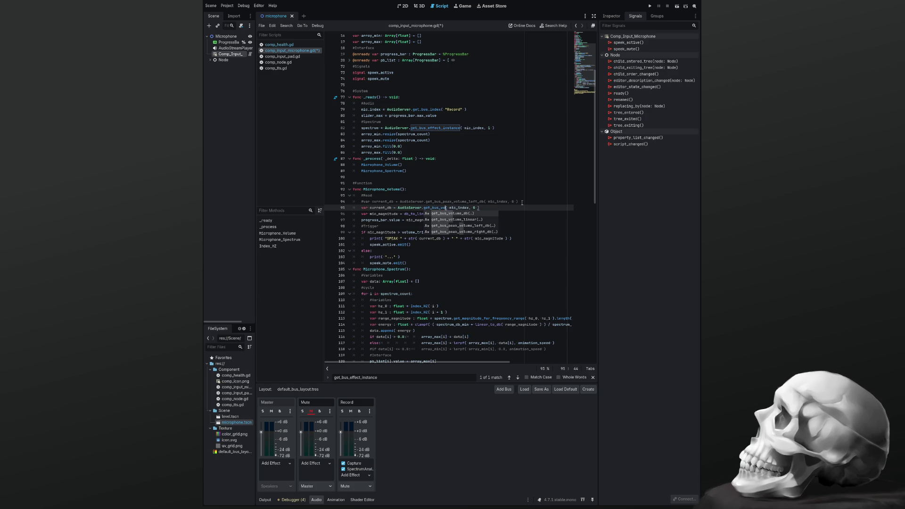
pyautogui.press('Return')
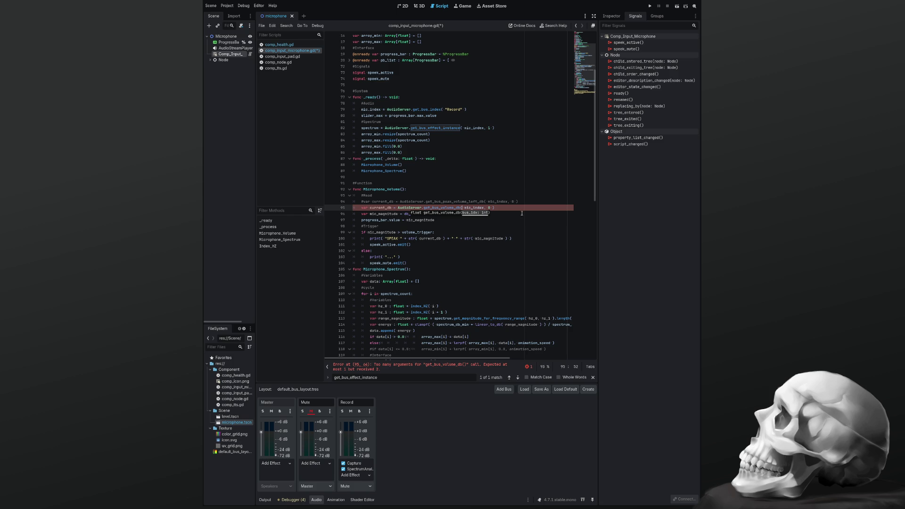
pyautogui.press('End')
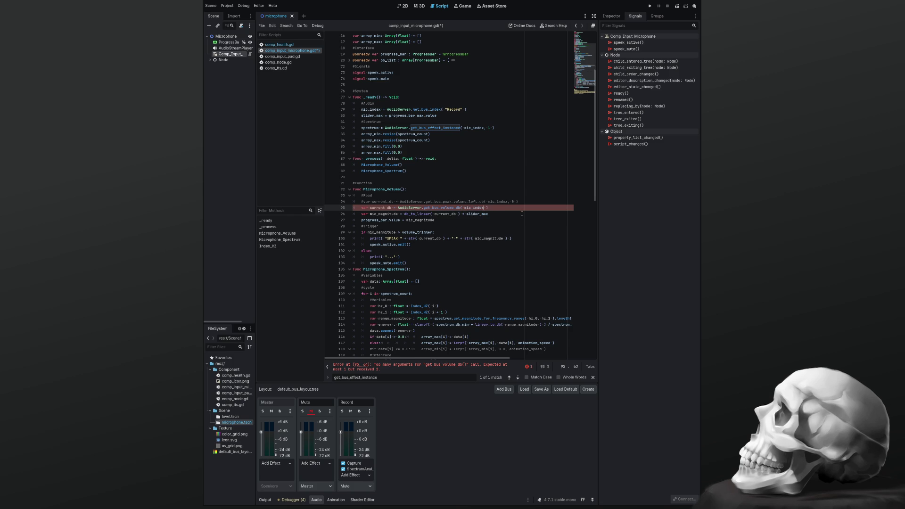
pyautogui.press('BackSpace')
pyautogui.press('BackSpace')
pyautogui.press('BackSpace')
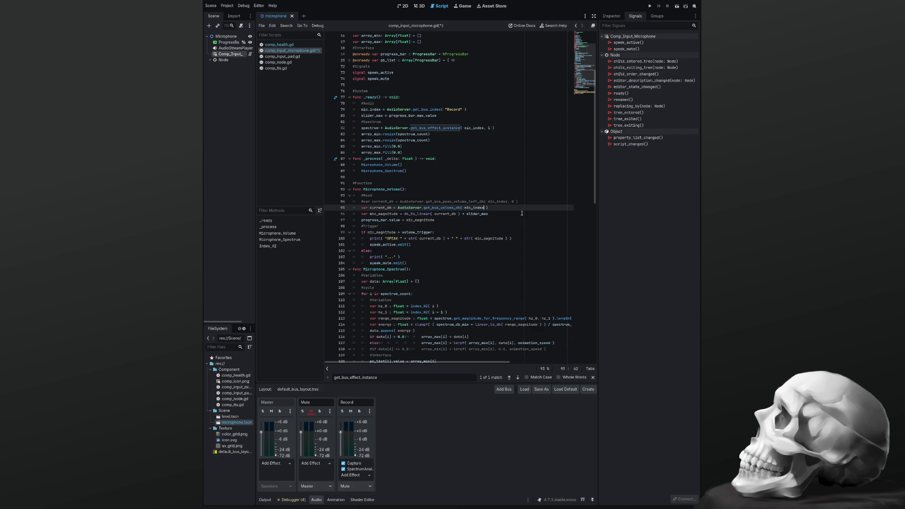
pyautogui.hotkey('ctrl', 's')
pyautogui.press('F5')
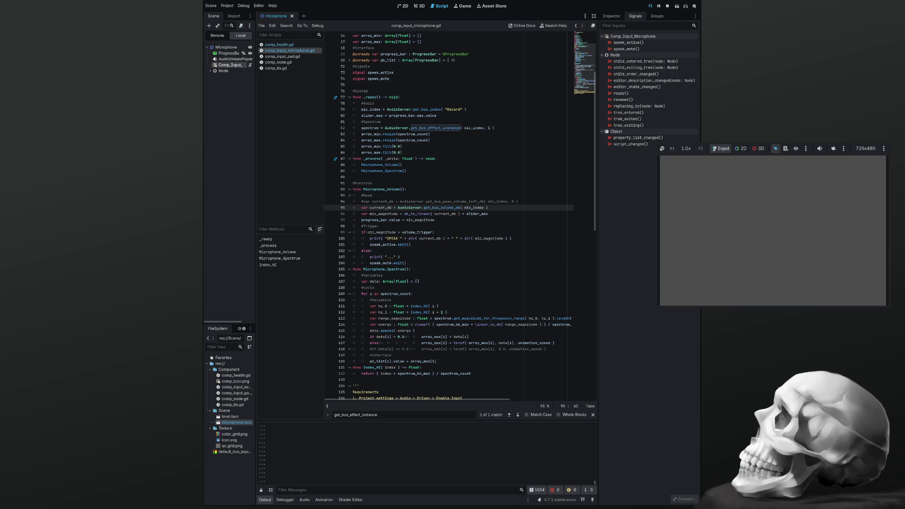
pyautogui.press('F8')
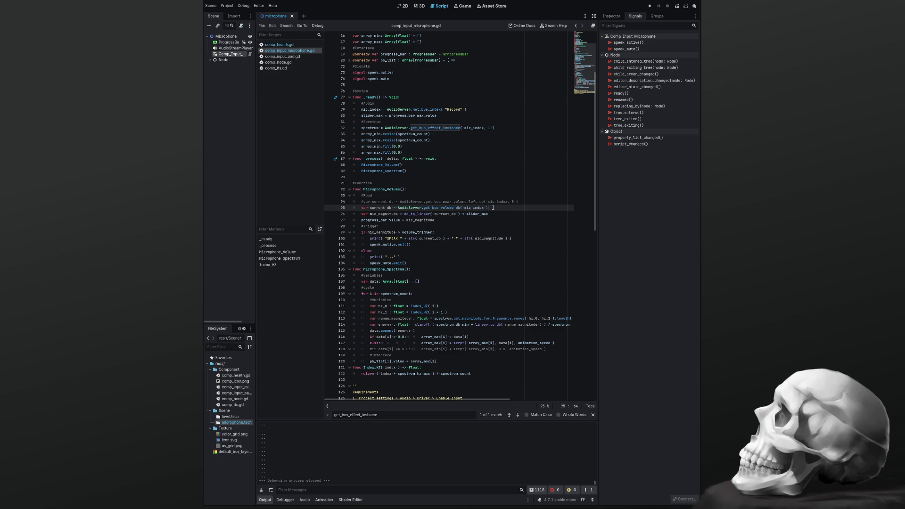
# Add print( current_db ) below the current_db line, save, and start a test run
pyautogui.press('Return')
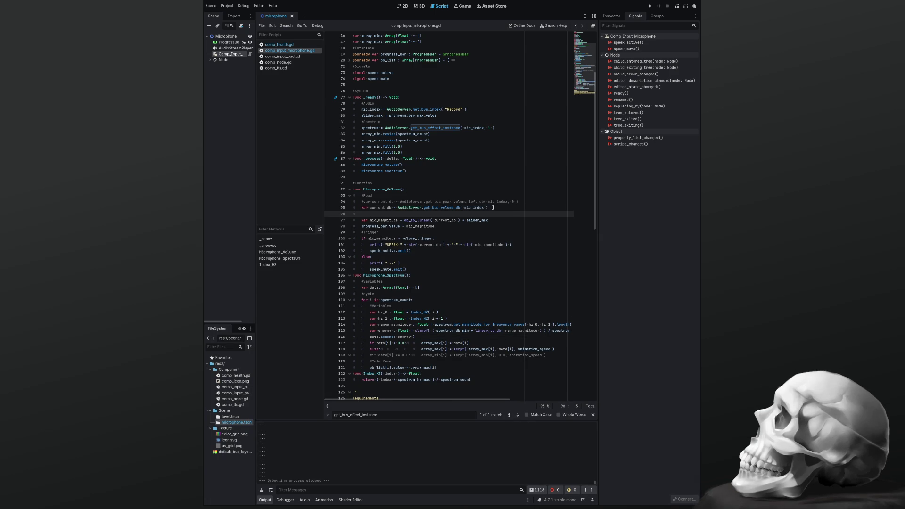
pyautogui.write('print')
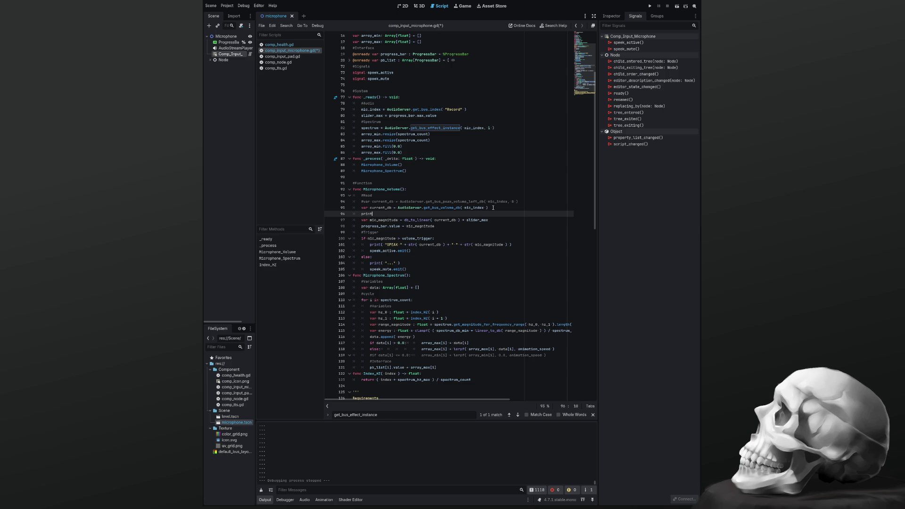
pyautogui.write('(')
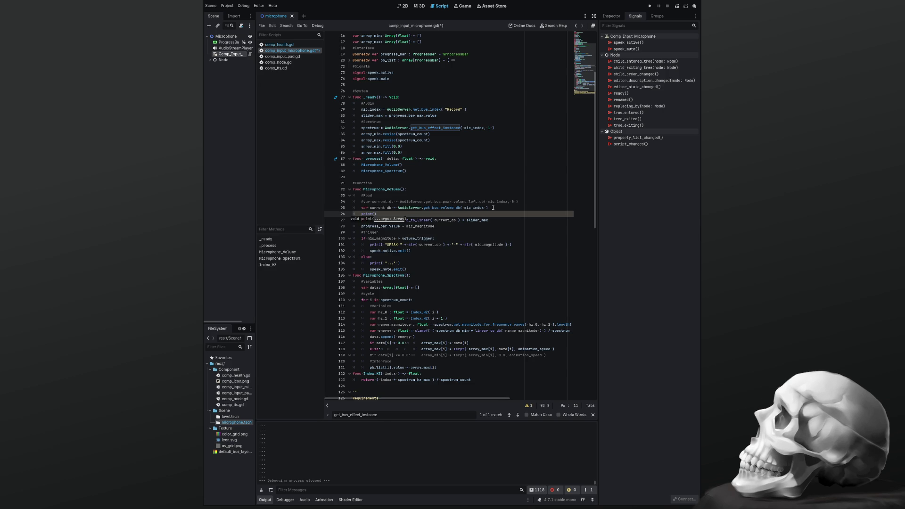
pyautogui.write(' current')
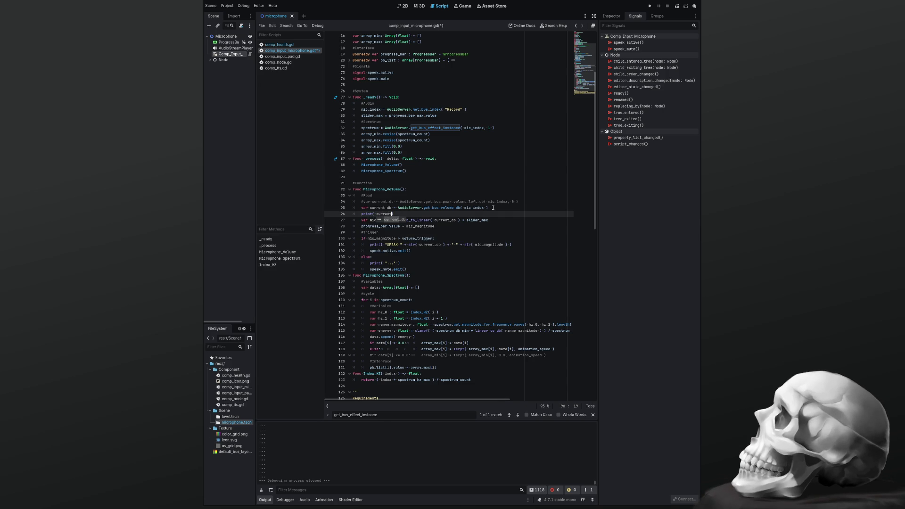
pyautogui.write('_db')
pyautogui.press('Escape')
pyautogui.hotkey('ctrl', 's')
pyautogui.press('F5')
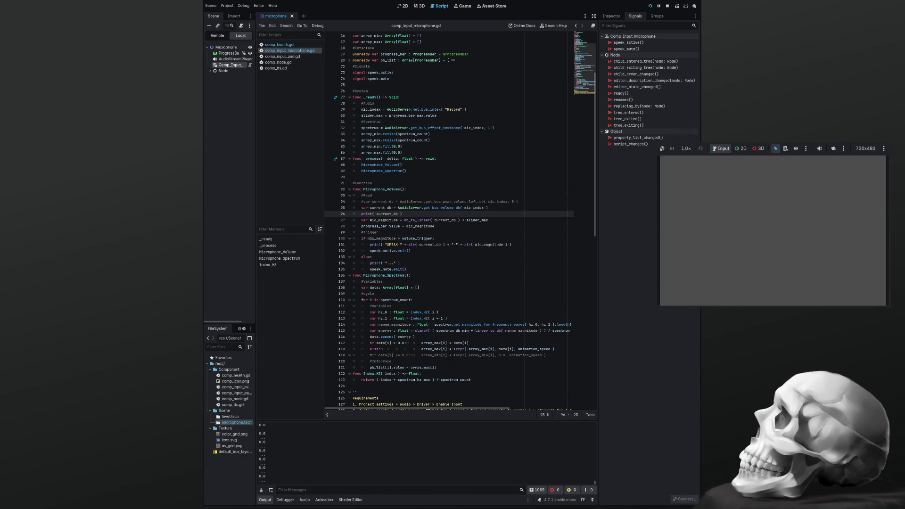
# Select get_bus_volume_db on line 95 while the run prints 0.0
pyautogui.doubleClick(430, 208)
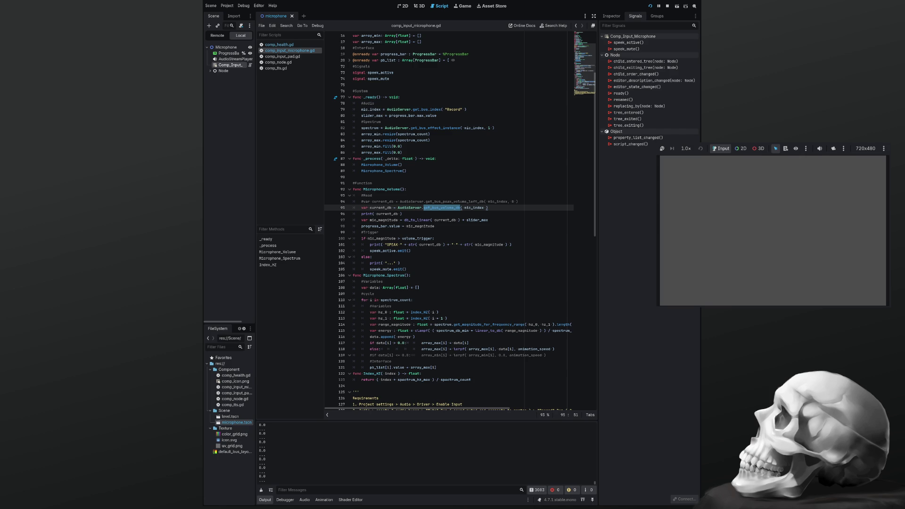
# Switch line 95 to get_bus_volume_linear( mic_index ), save, and rerun the test, which prints 1.0
pyautogui.press('Left')
pyautogui.press('Left')
pyautogui.press('Delete')
pyautogui.press('Delete')
pyautogui.write('linear')
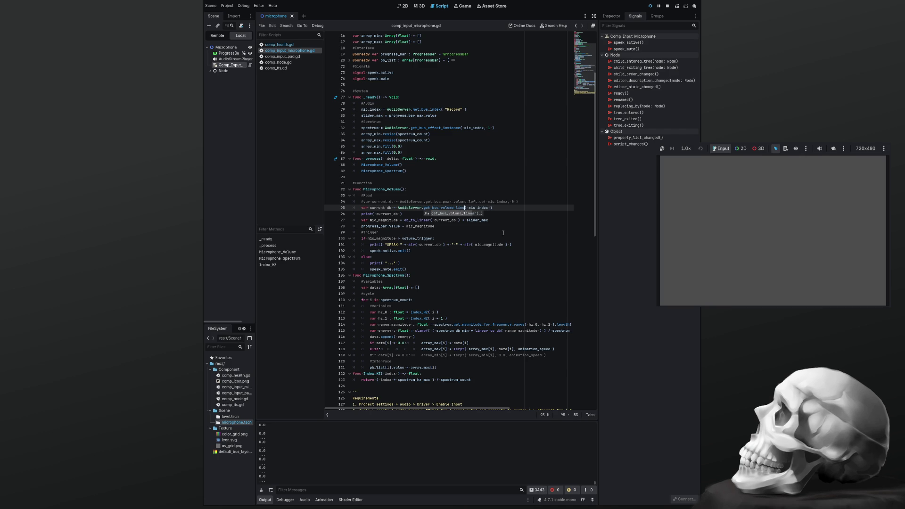
pyautogui.hotkey('ctrl', 's')
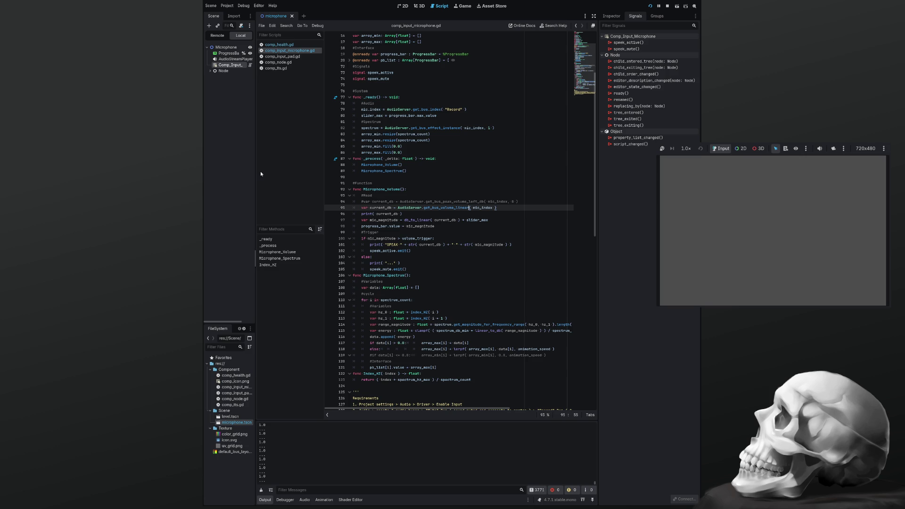
pyautogui.press('F8')
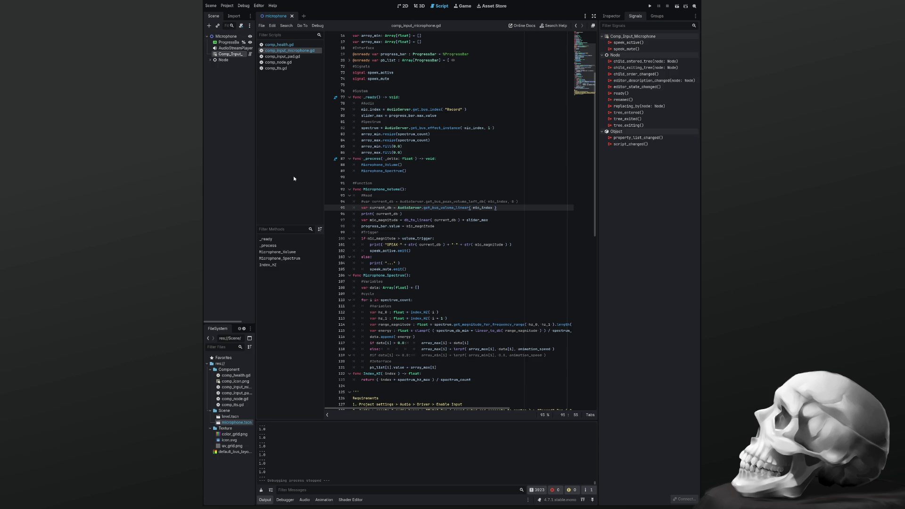
pyautogui.click(649, 6)
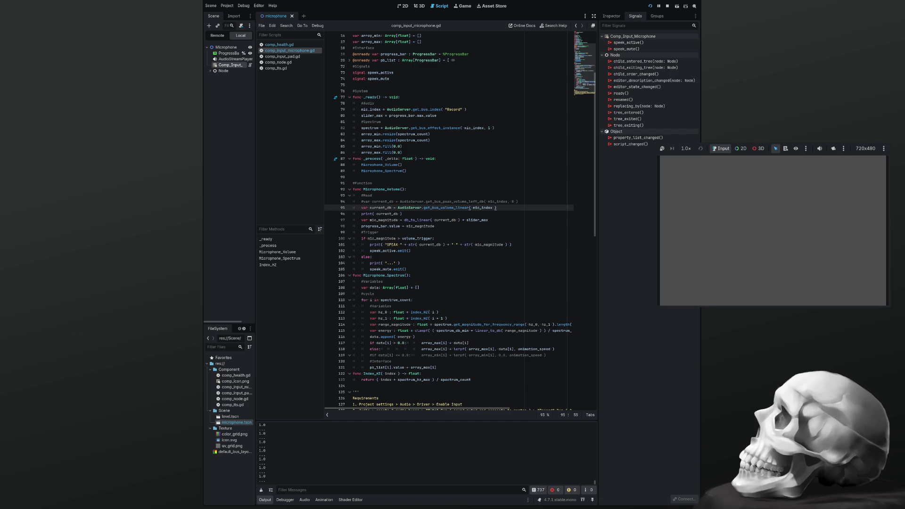
pyautogui.press('F8')
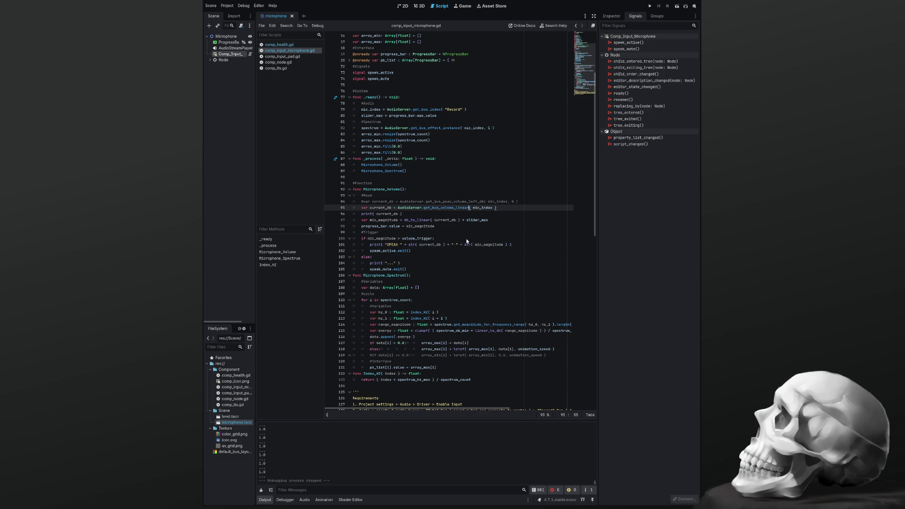
pyautogui.click(410, 214)
# Comment out the db_to_linear line and add mic_magnitude = current_db * slider_max below it
pyautogui.click(421, 220)
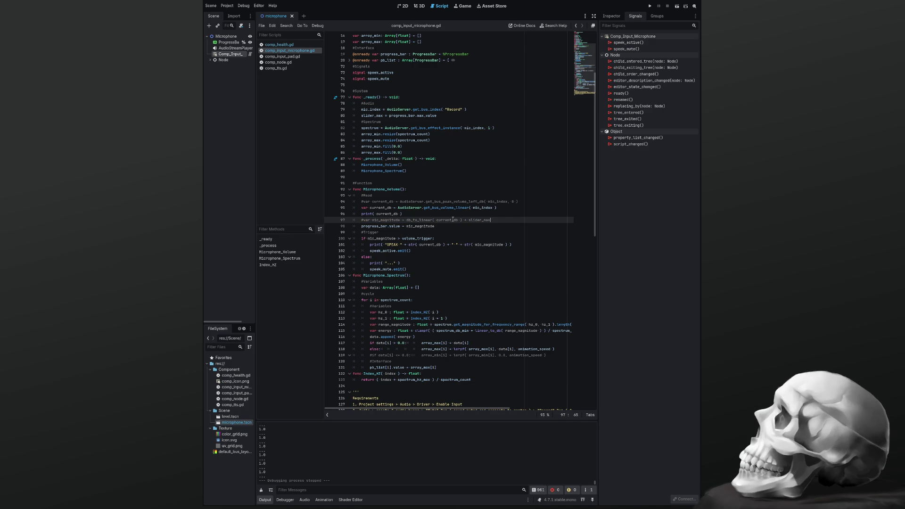
pyautogui.hotkey('ctrl', 'k')
pyautogui.press('Return')
pyautogui.hotkey('ctrl', 'v')
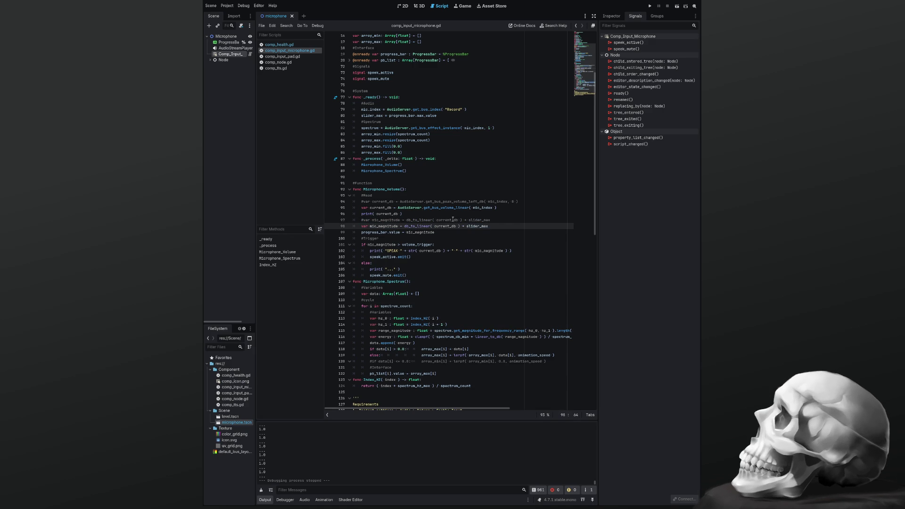
pyautogui.press('Right')
pyautogui.press('Delete')
pyautogui.press('Delete')
pyautogui.press('Delete')
pyautogui.press('Right')
pyautogui.press('Right')
pyautogui.press('Right')
pyautogui.press('Delete')
pyautogui.press('Delete')
# Save the script and test-run the microphone scene
pyautogui.hotkey('ctrl', 's')
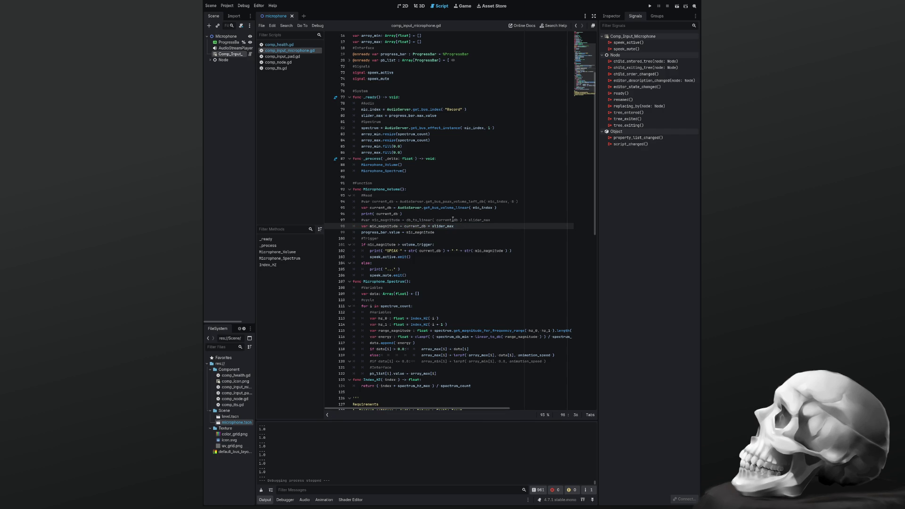
pyautogui.press('F5')
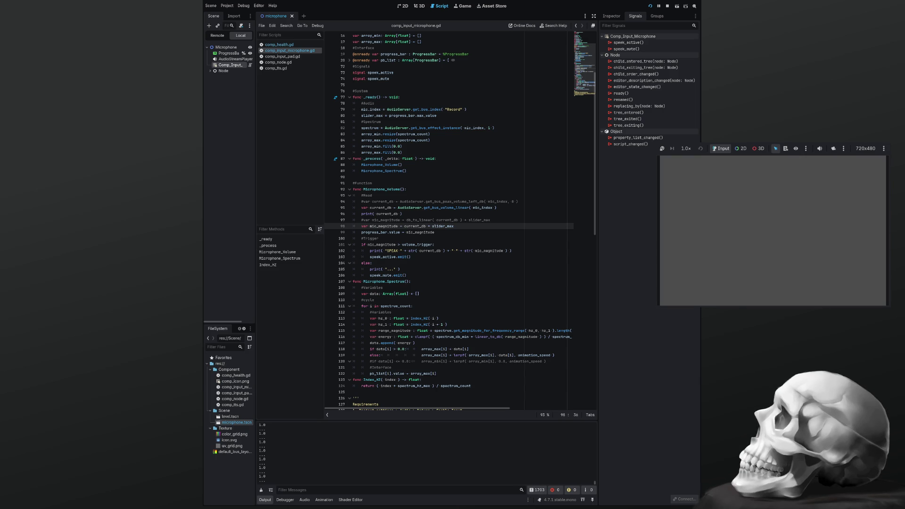
pyautogui.press('F8')
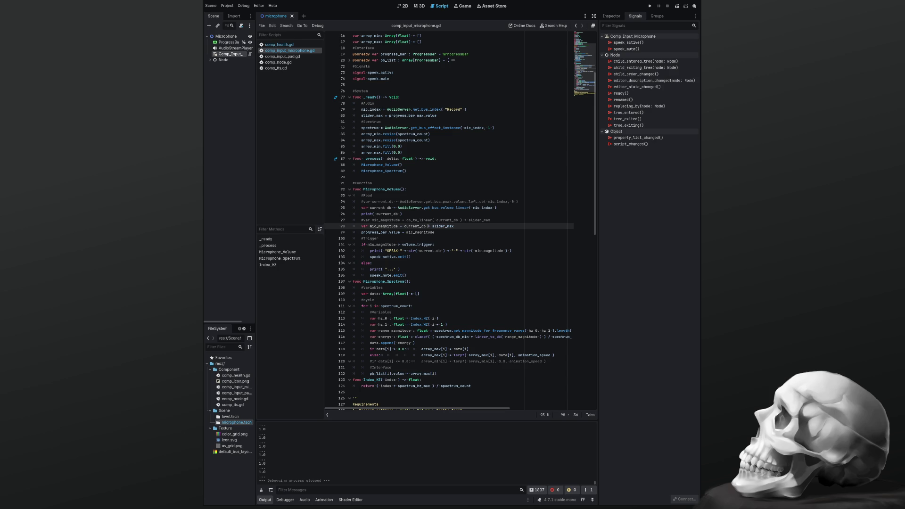